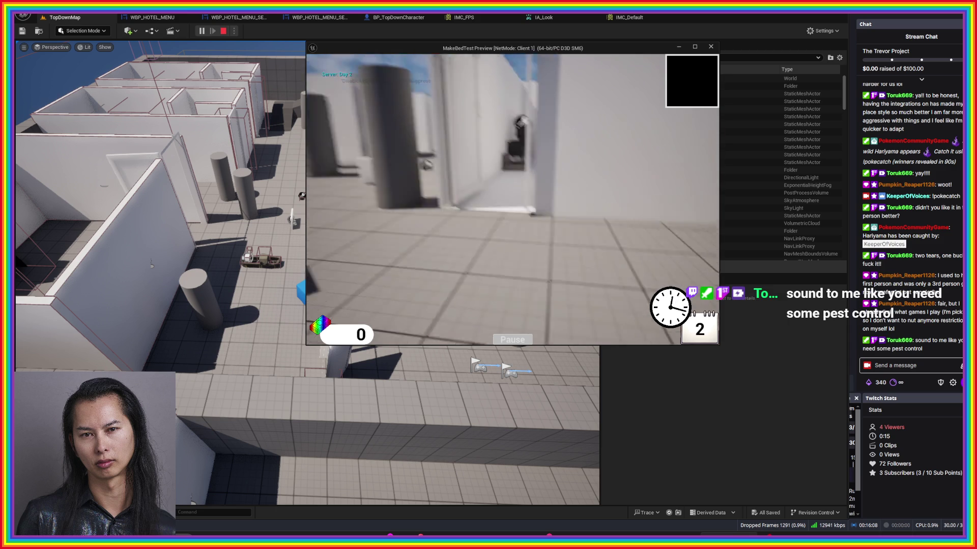
- Toggle the third-person camera, then clean the bed and start repairing the TV
key("v")
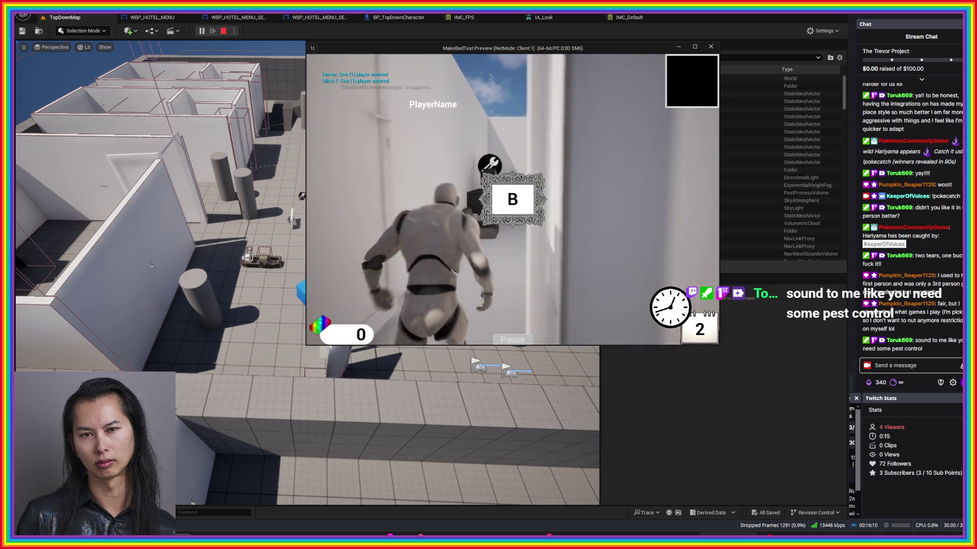
key("v")
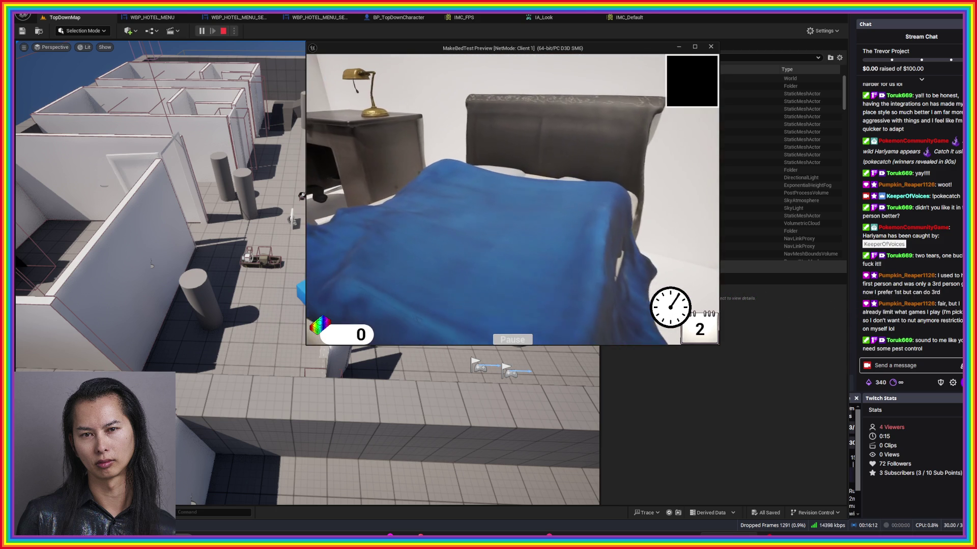
key("e")
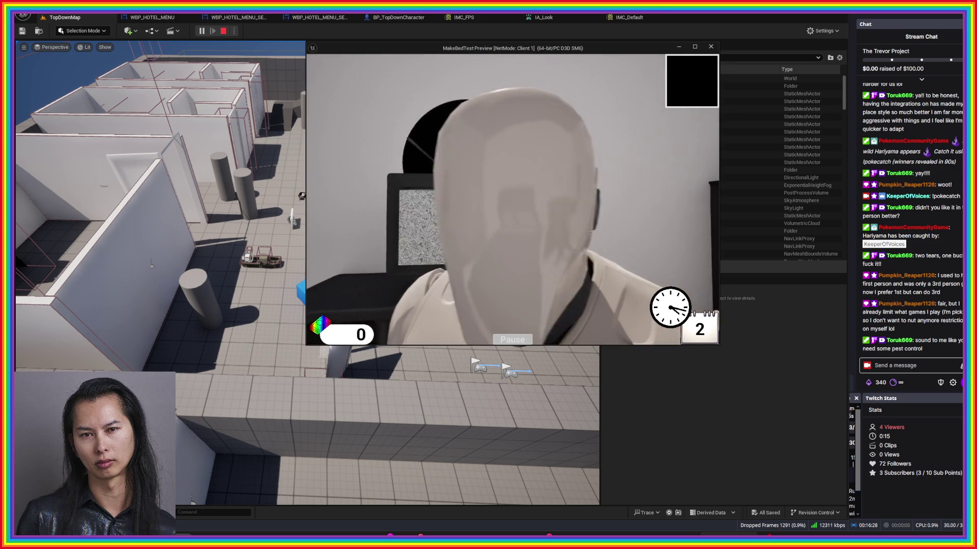
key("e")
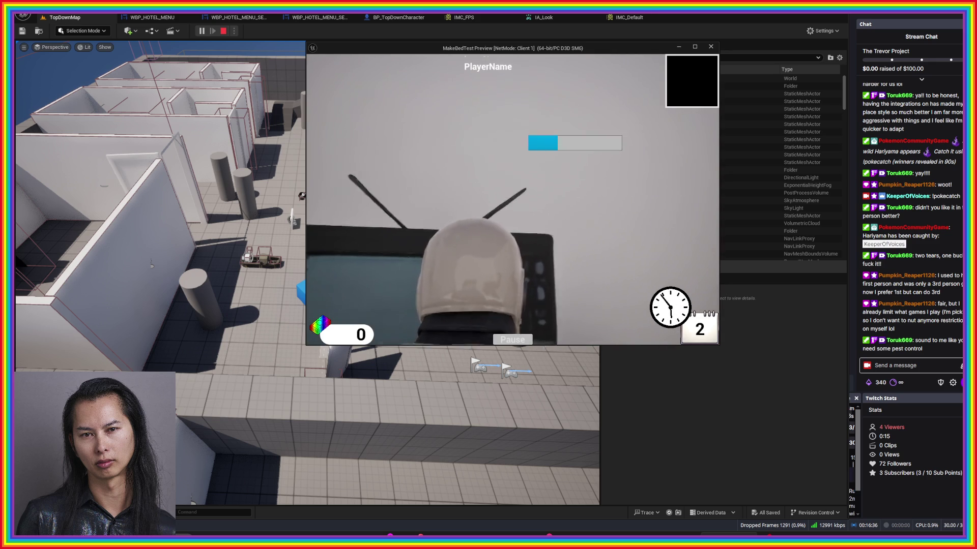
- Walk down the hallway into the bathroom and start repairing the sink
key("w")
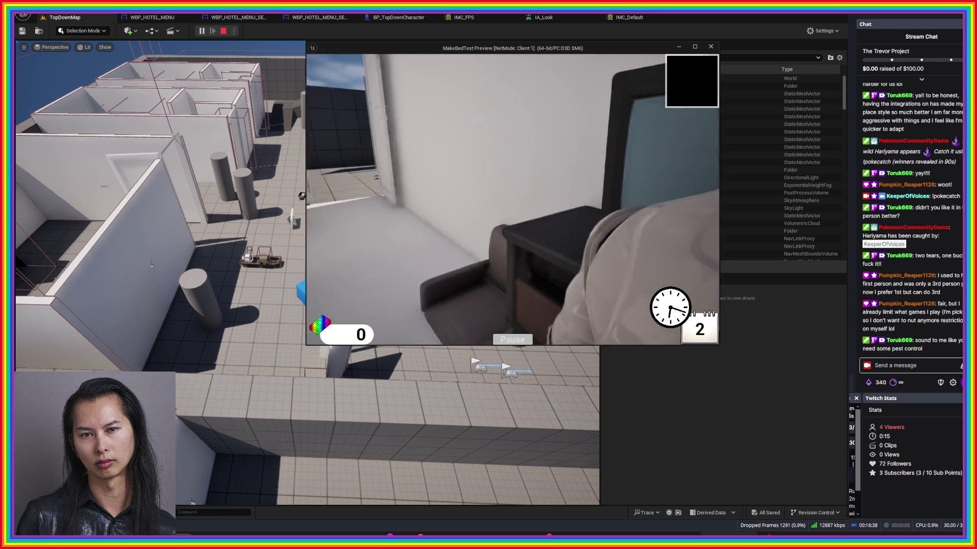
key("w")
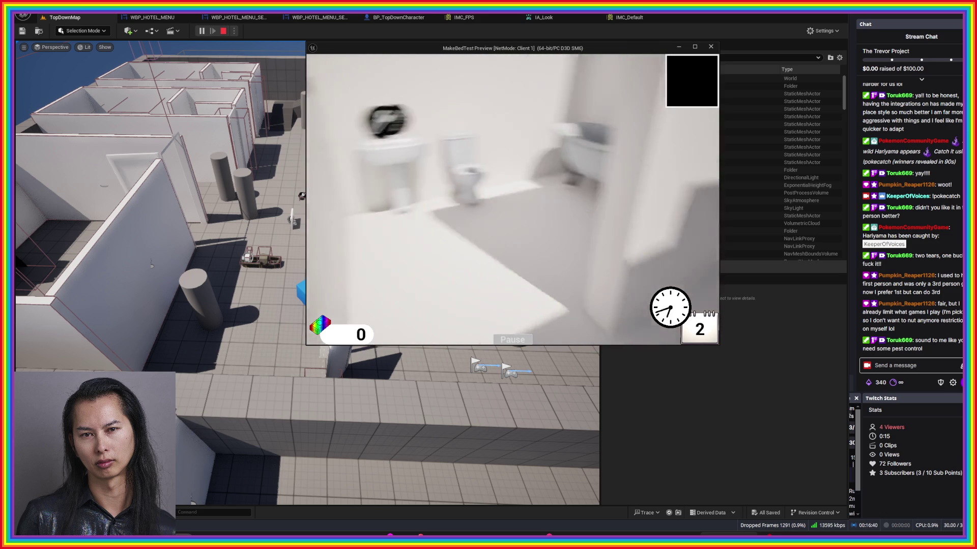
key("w")
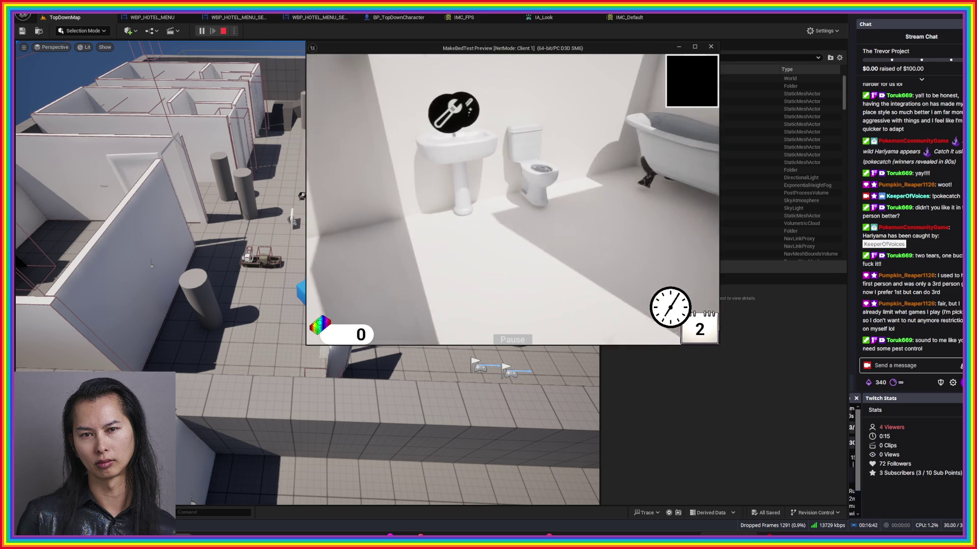
key("w")
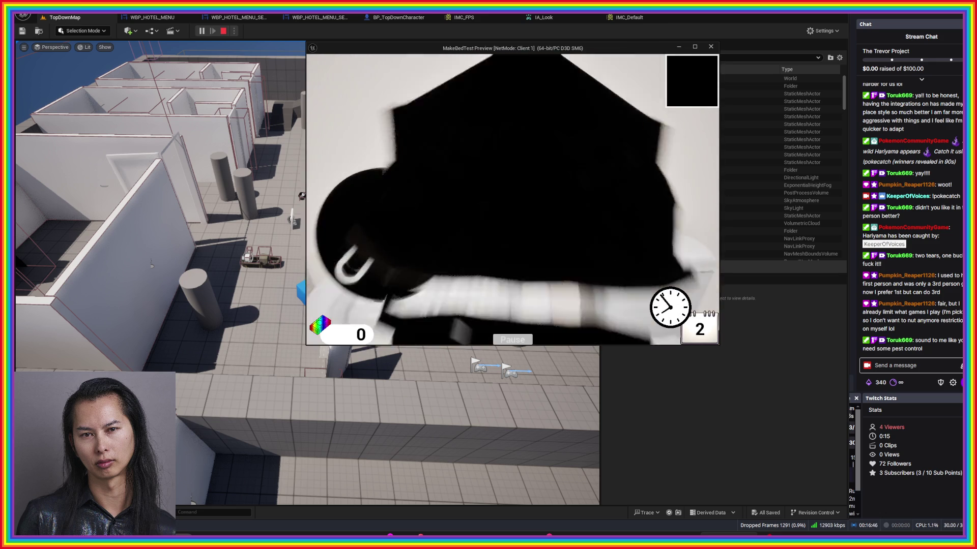
key("e")
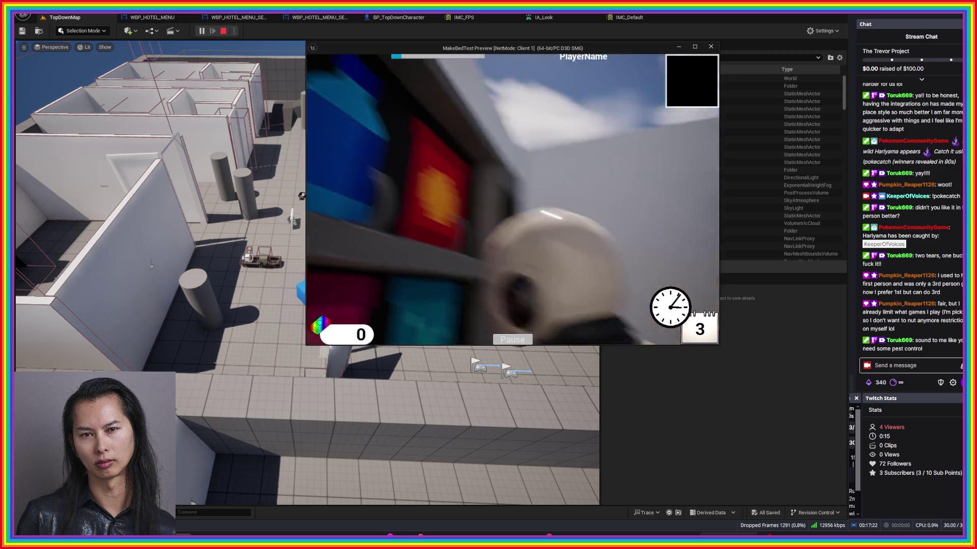
- Switch to third-person view at the ICE-O-BOX, then return to first person
key("v")
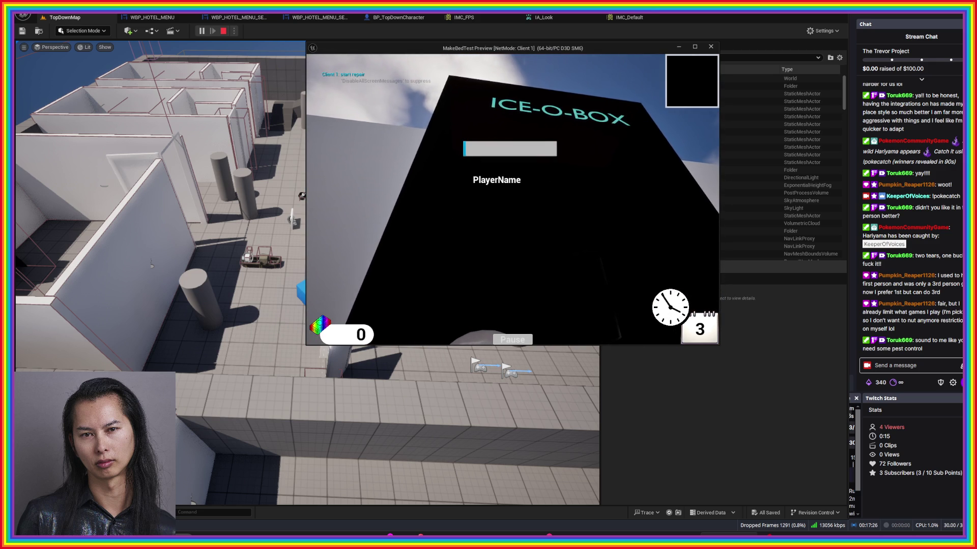
key("v")
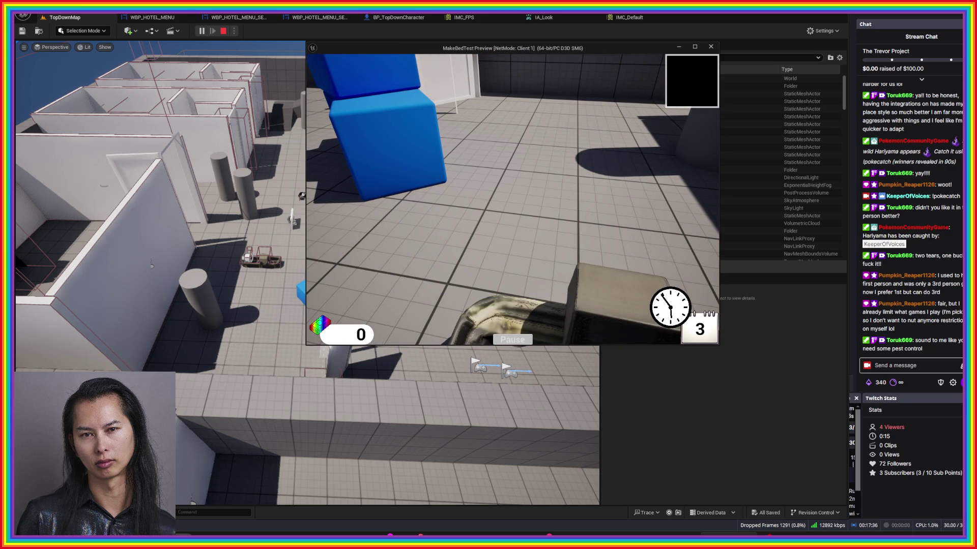
- Choose response option 2 and ring the bell at the front counter
key("2")
key("w")
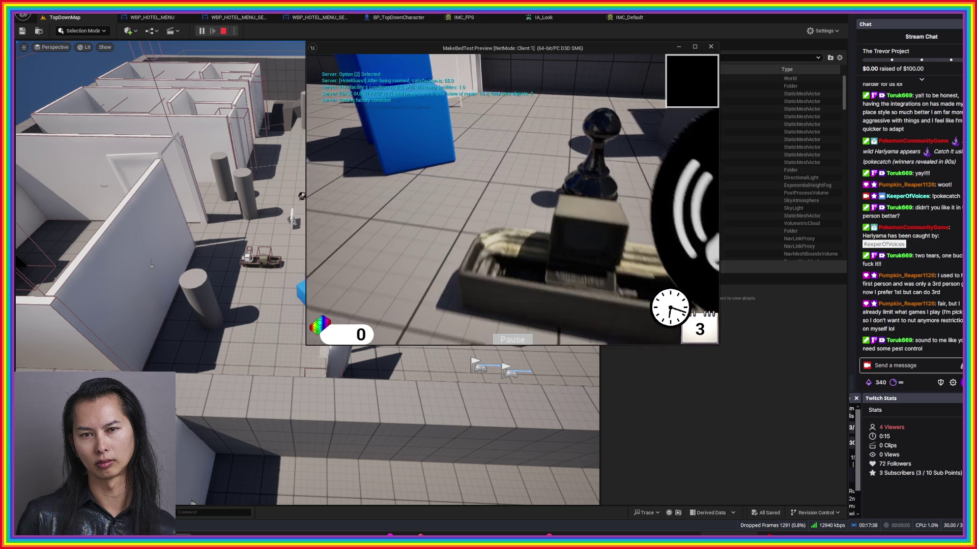
key("w")
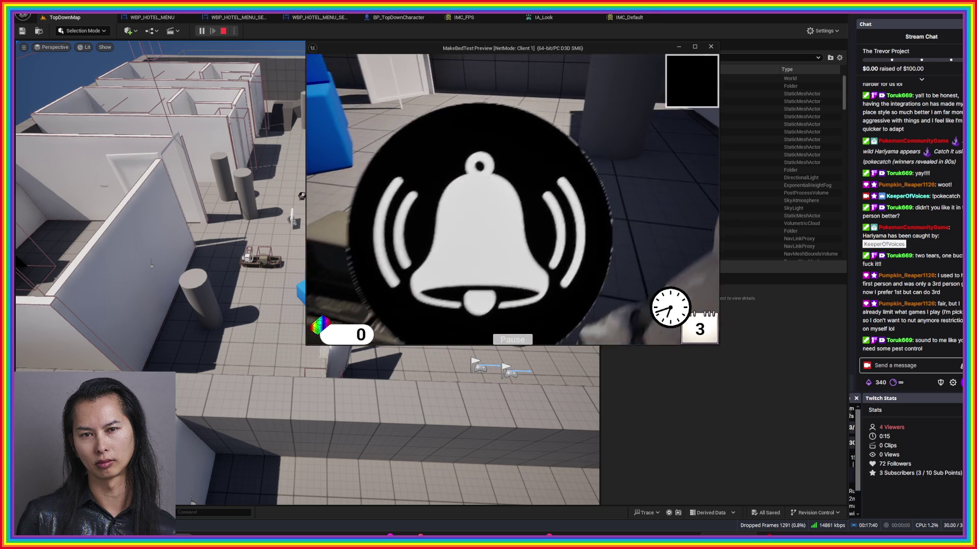
key("s")
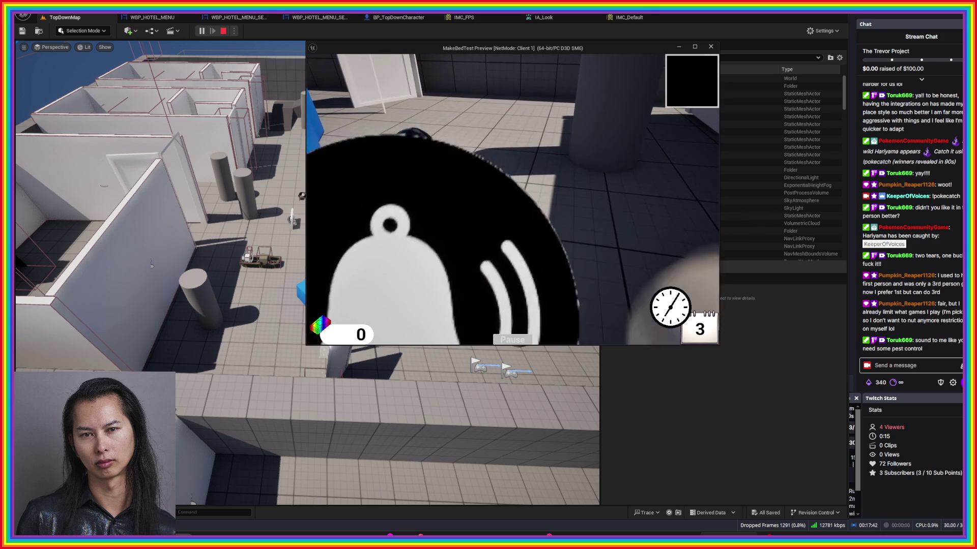
key("e")
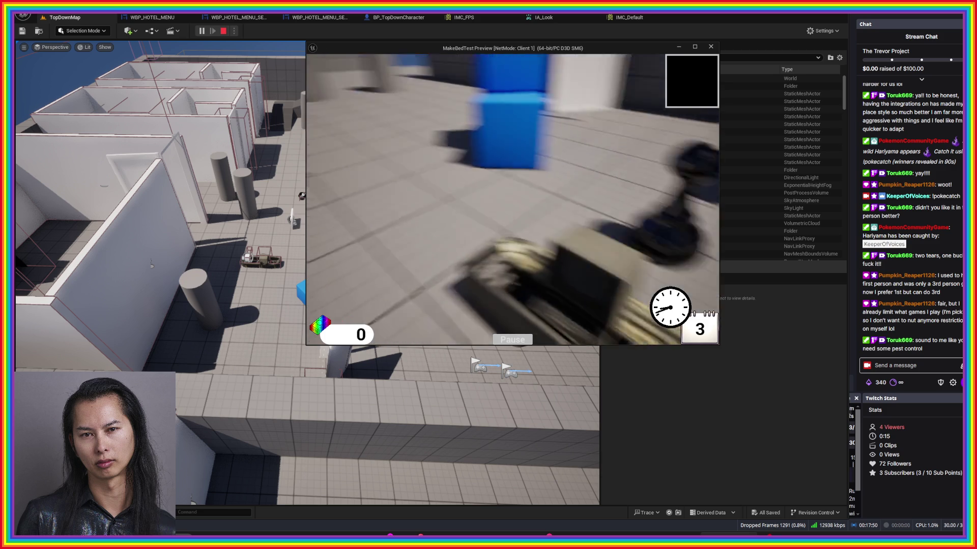
- Go to the kitchen counter and pick up a serving dome
key("w")
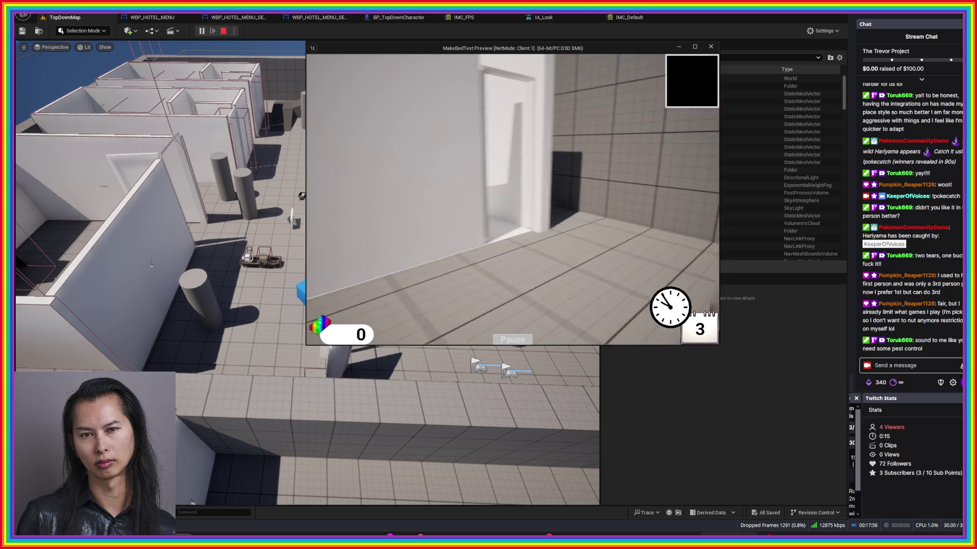
key("w")
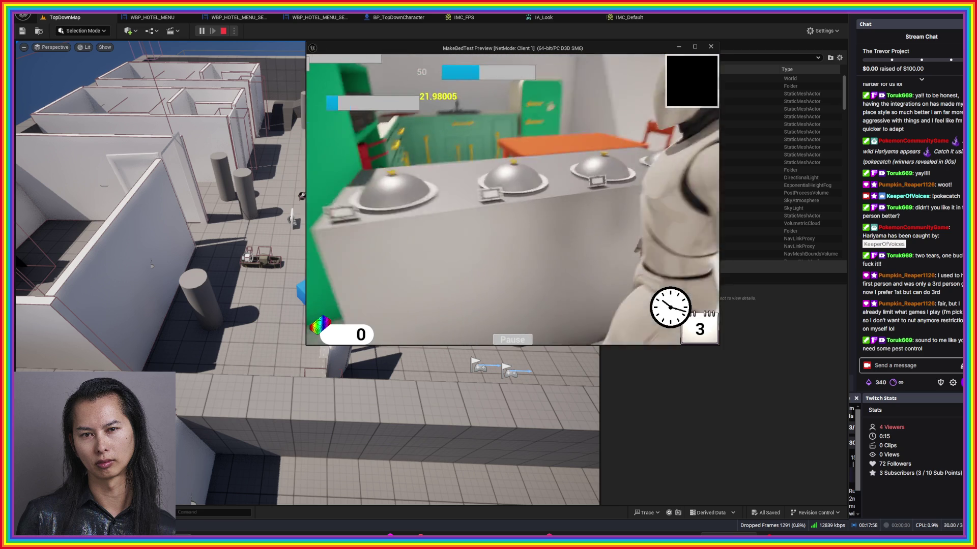
key("e")
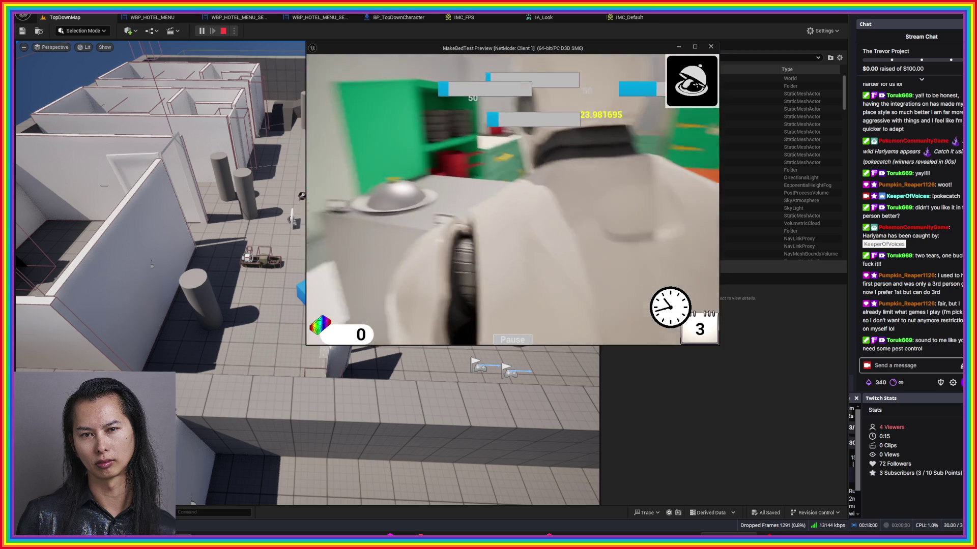
- Carry the dome down the corridor and deliver it to room B
key("w")
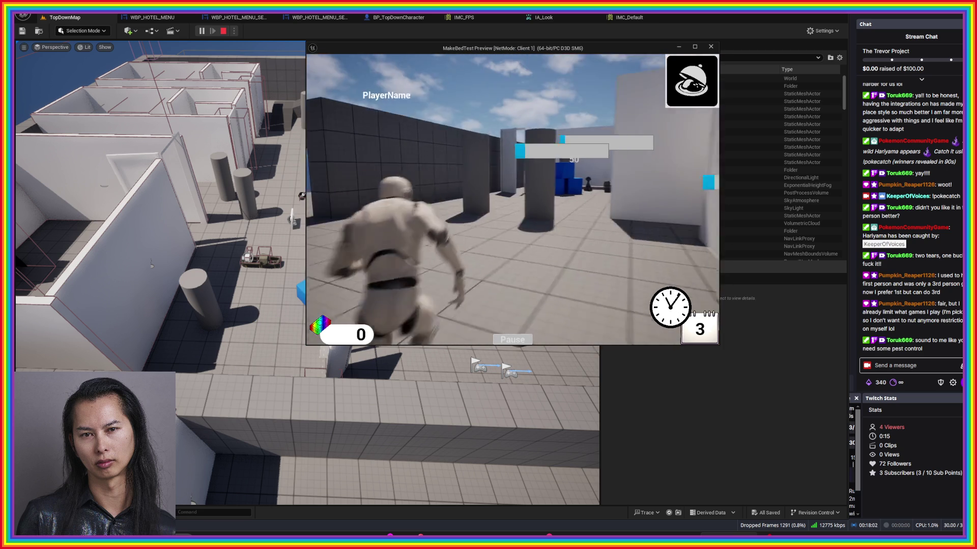
key("w")
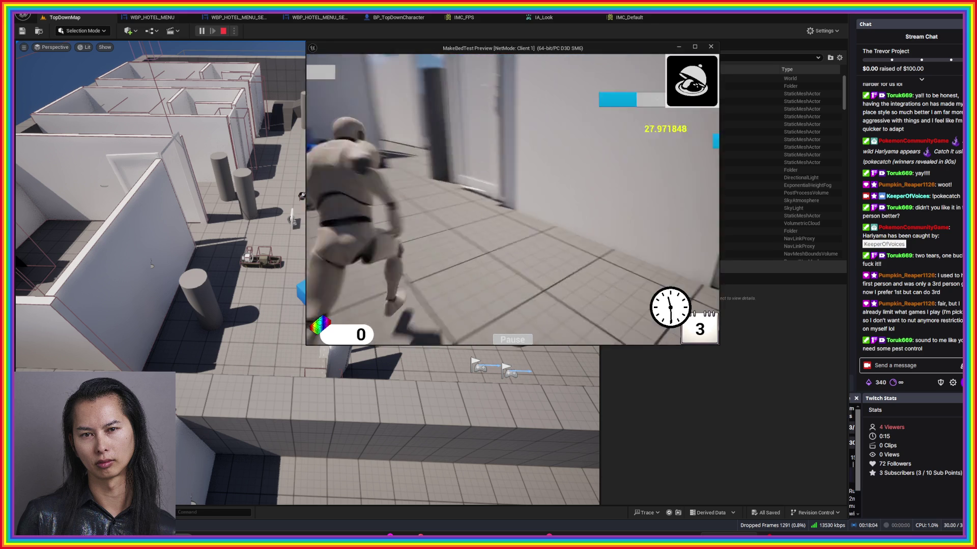
key("w")
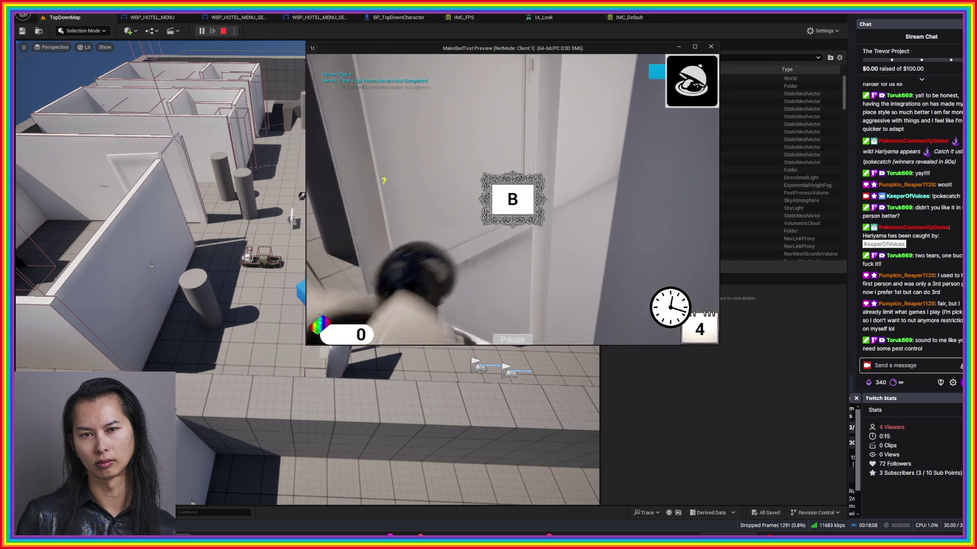
key("b")
key("alt+Tab")
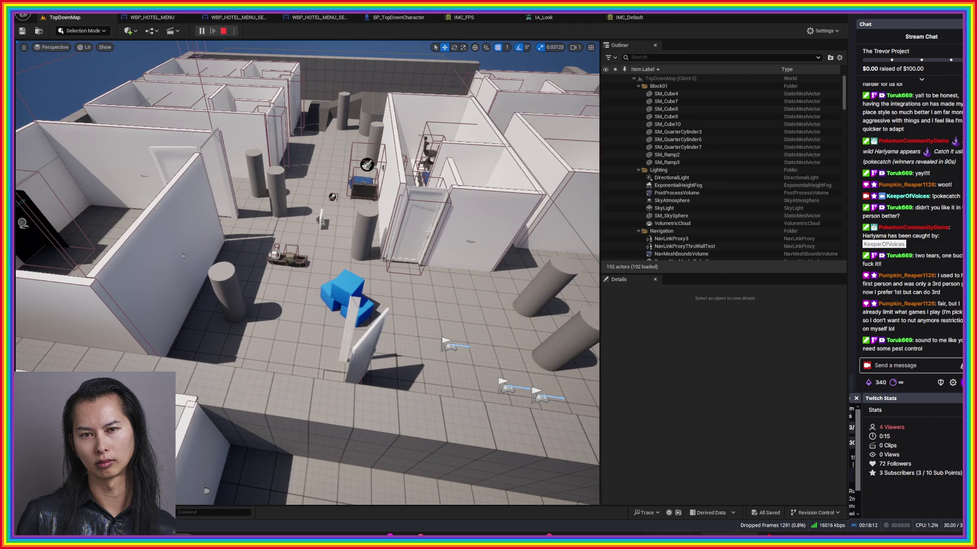
- Stop the play session and switch to the BP_TopDownCharacter event graph
key("alt+Tab")
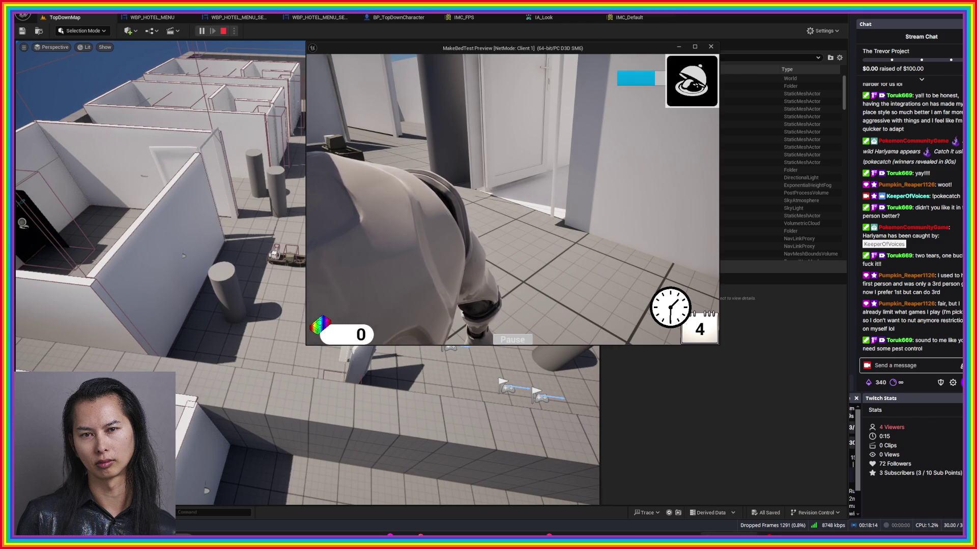
key("Escape")
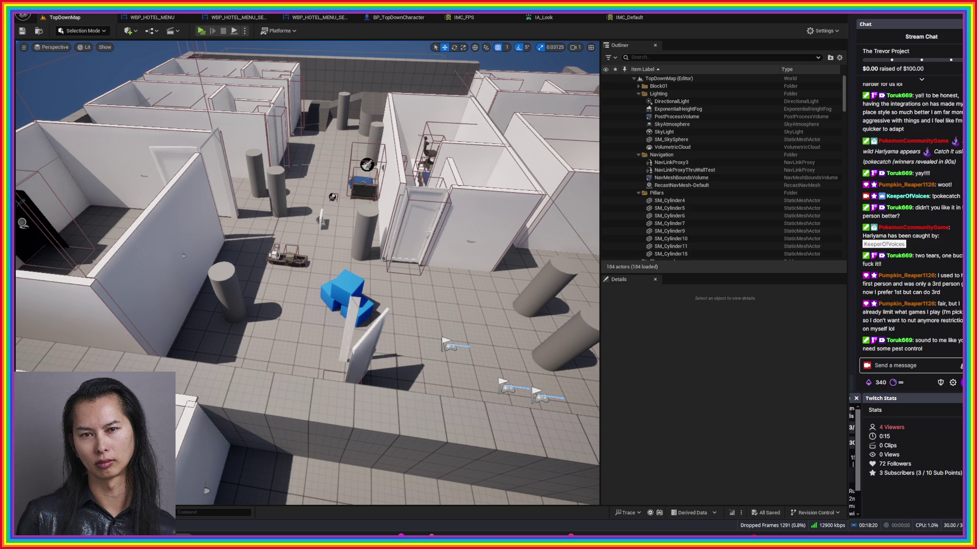
left_click(399, 18)
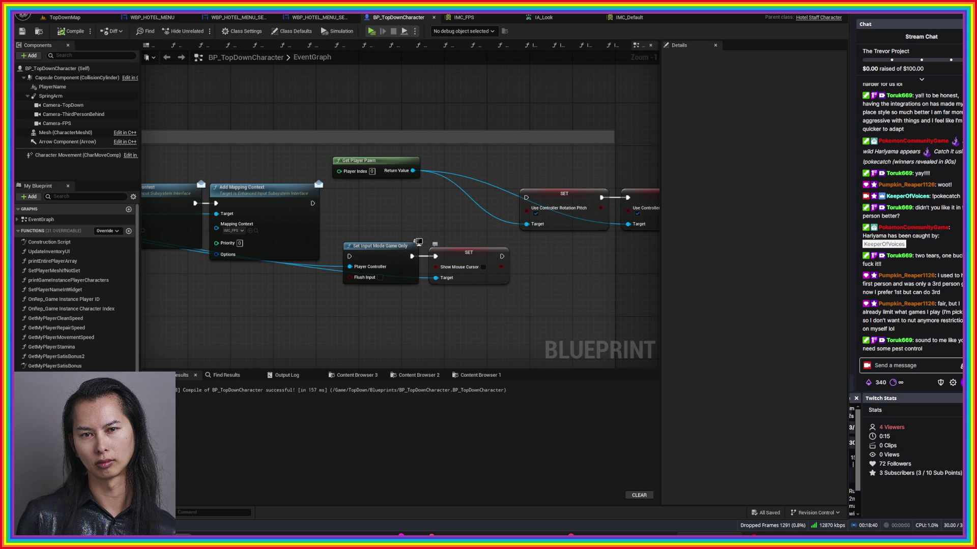
- Inspect the Cast To PlayerController, Set Input Mode Game Only and SET nodes
scroll(413, 276, "down", 2)
left_click_drag(416, 249, 686, 254)
mouse_move(502, 276)
left_mouse_down()
mouse_move(410, 273)
mouse_move(298, 245)
left_mouse_up()
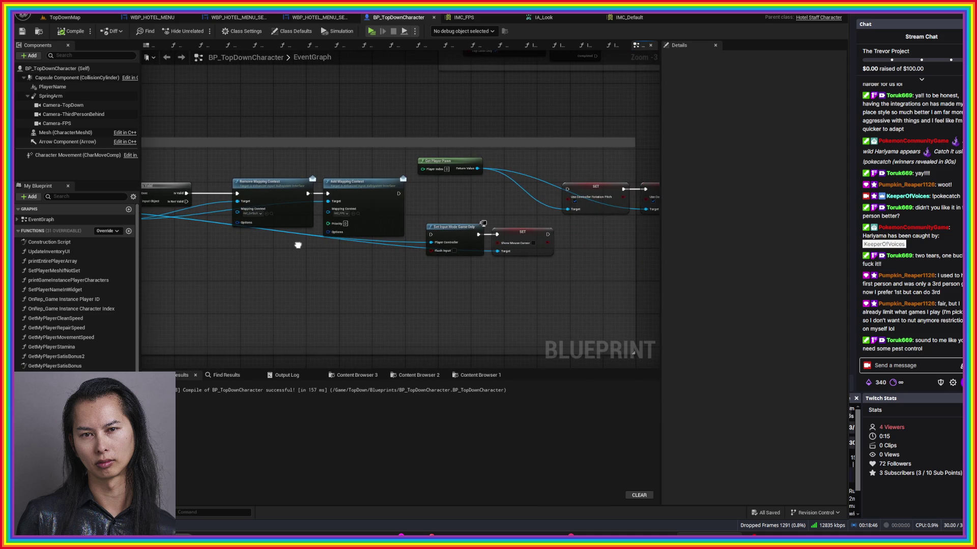
scroll(477, 263, "up", 3)
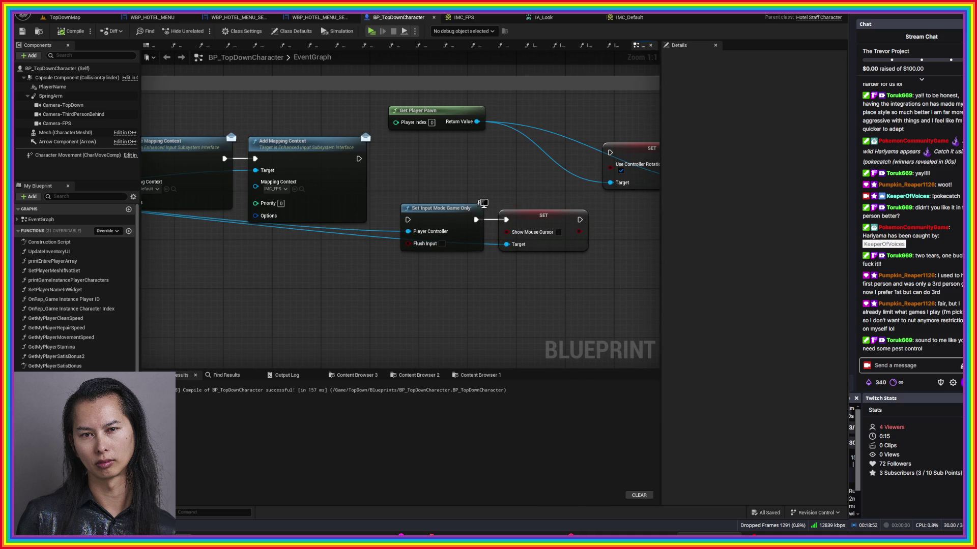
left_click_drag(394, 198, 594, 257)
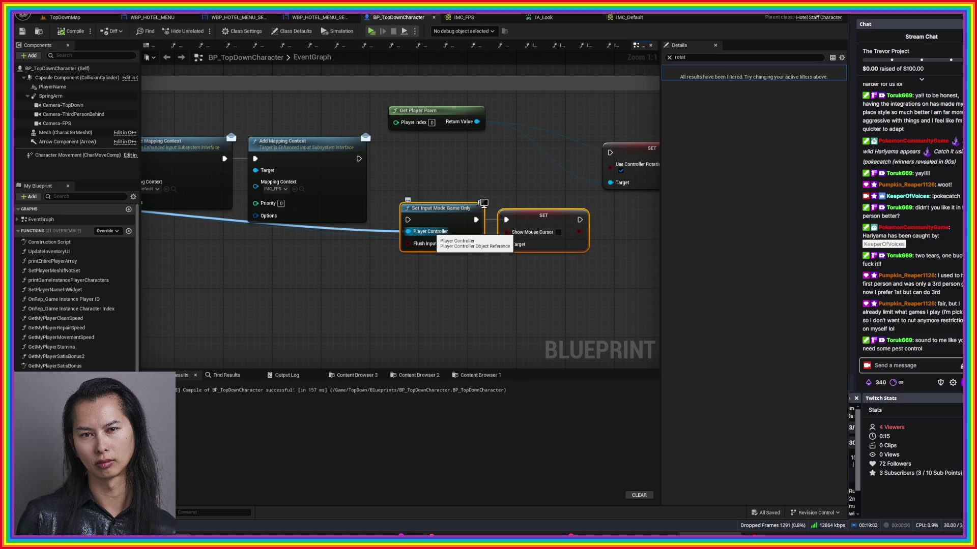
left_click(484, 203)
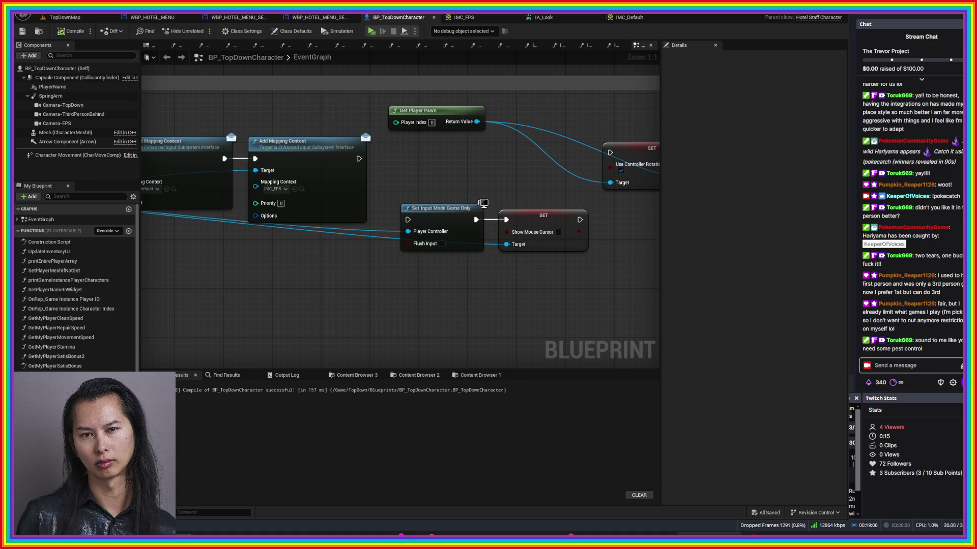
- Add a Set Visibility node on the Mesh, executed after Add Mapping Context
left_click(65, 133)
mouse_move(65, 133)
left_mouse_down()
mouse_move(335, 113)
mouse_move(384, 148)
left_mouse_up()
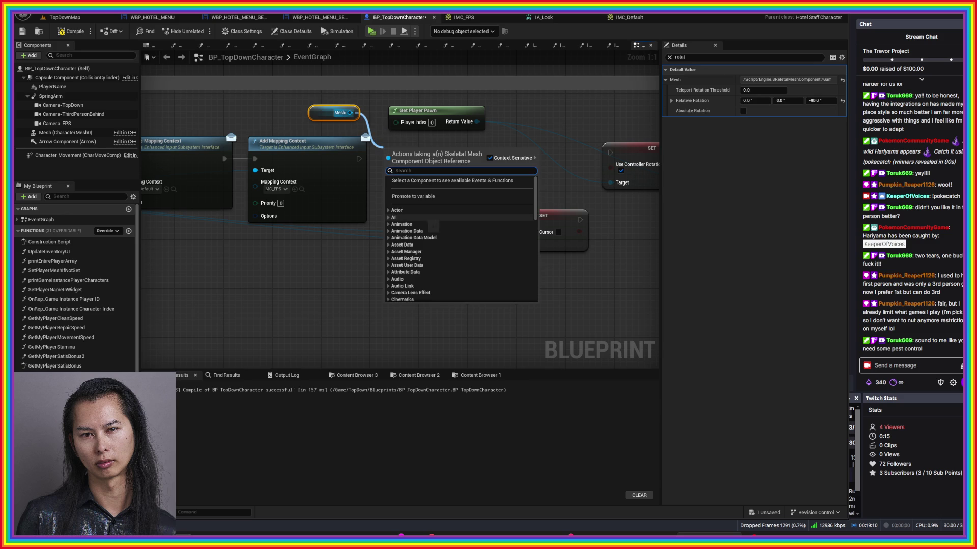
type("set visi")
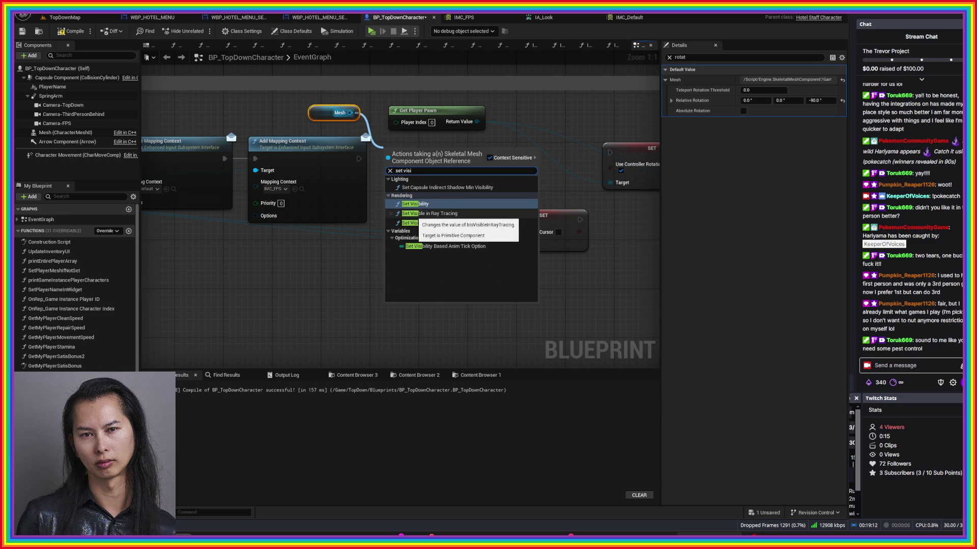
left_click(483, 204)
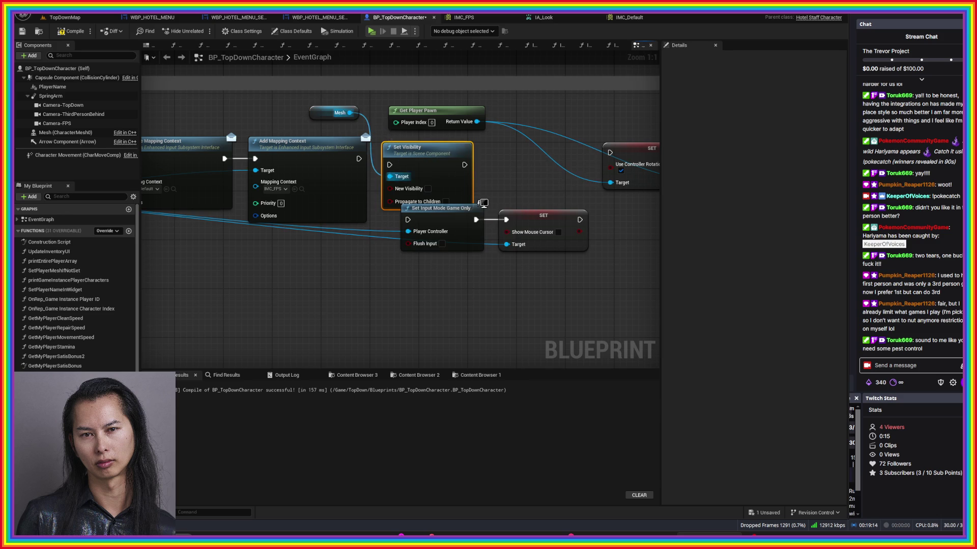
mouse_move(359, 159)
left_mouse_down()
mouse_move(389, 165)
mouse_move(423, 146)
left_mouse_up()
- Save BP_TopDownCharacter and start a play-test from the TopDownMap level
key("ctrl+s")
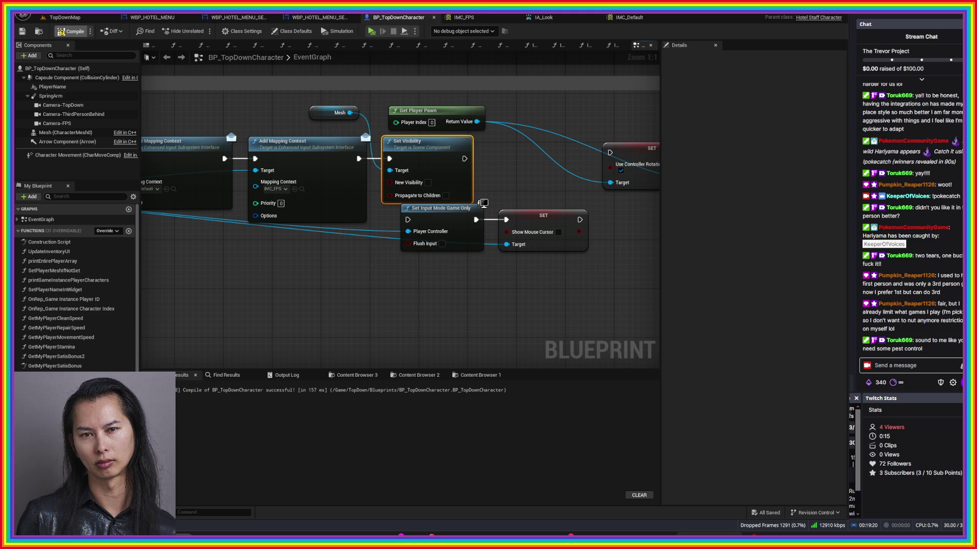
left_click(66, 17)
key("alt+p")
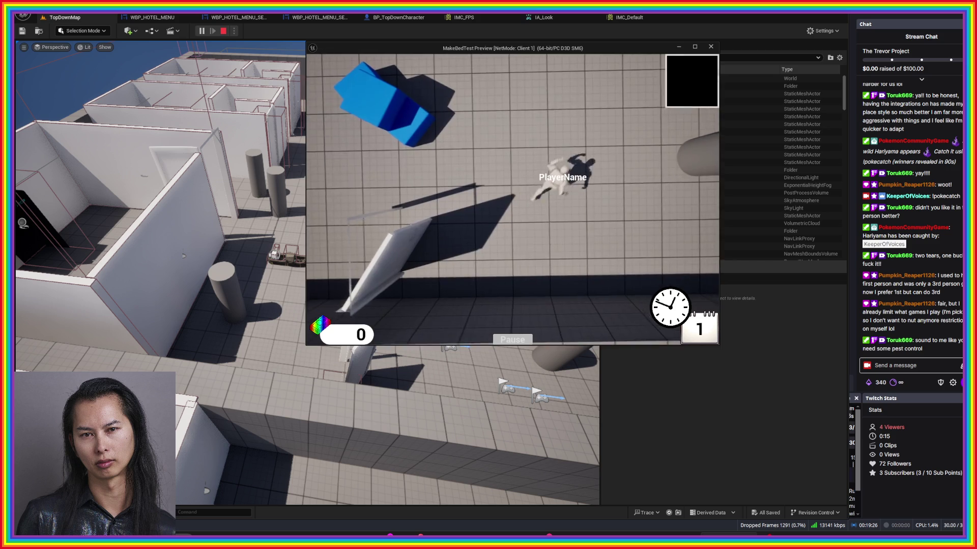
- Set the camera perspective to First Person in the pause menu and resume
key("Escape")
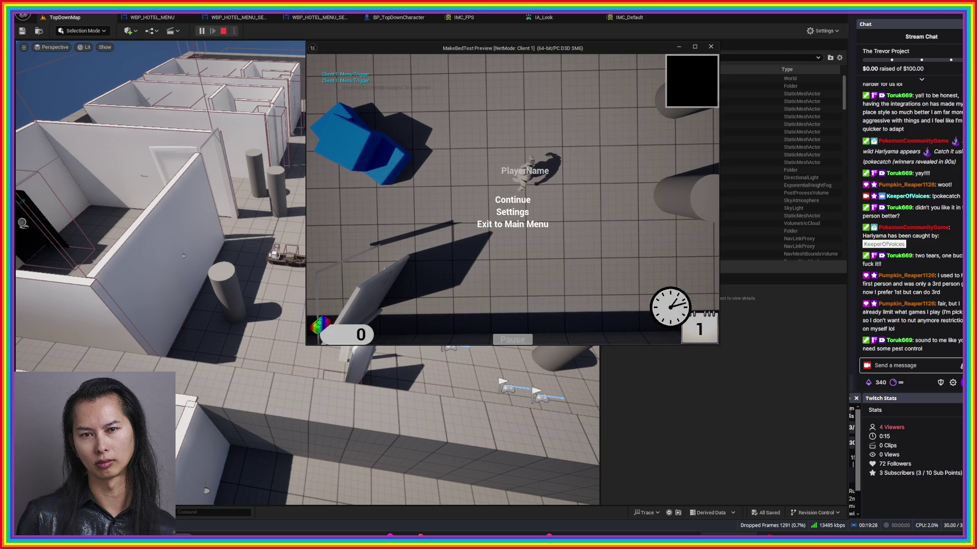
left_click(512, 213)
left_click(613, 193)
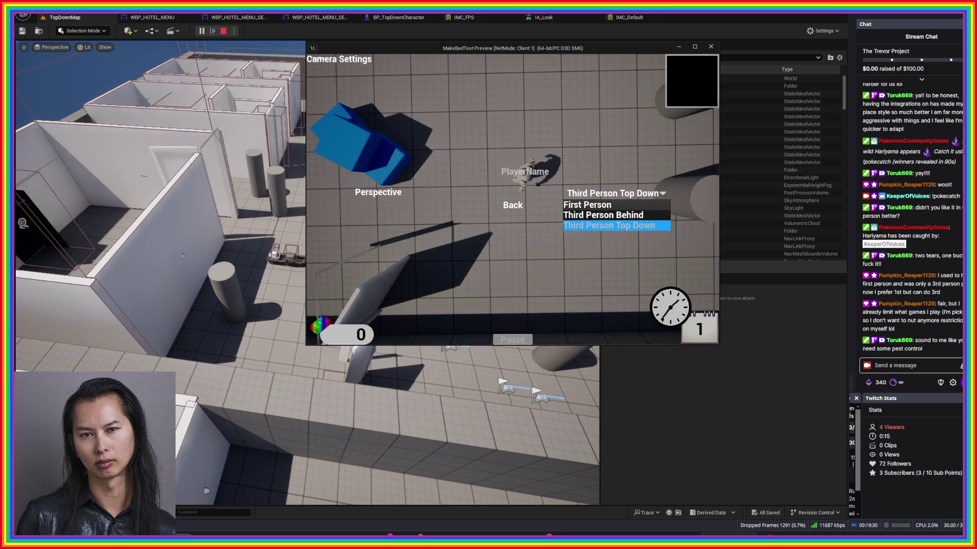
left_click(585, 204)
left_click(512, 205)
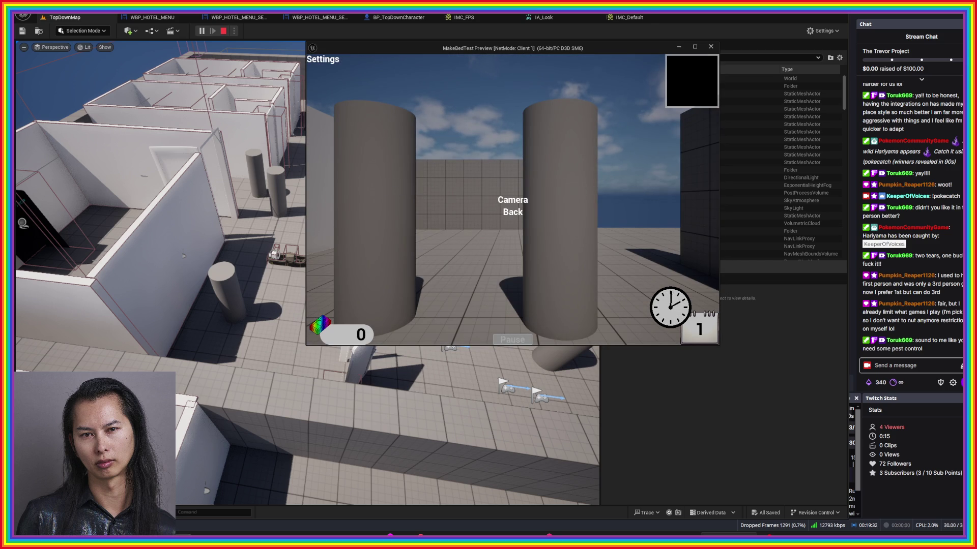
left_click(512, 212)
left_click(513, 197)
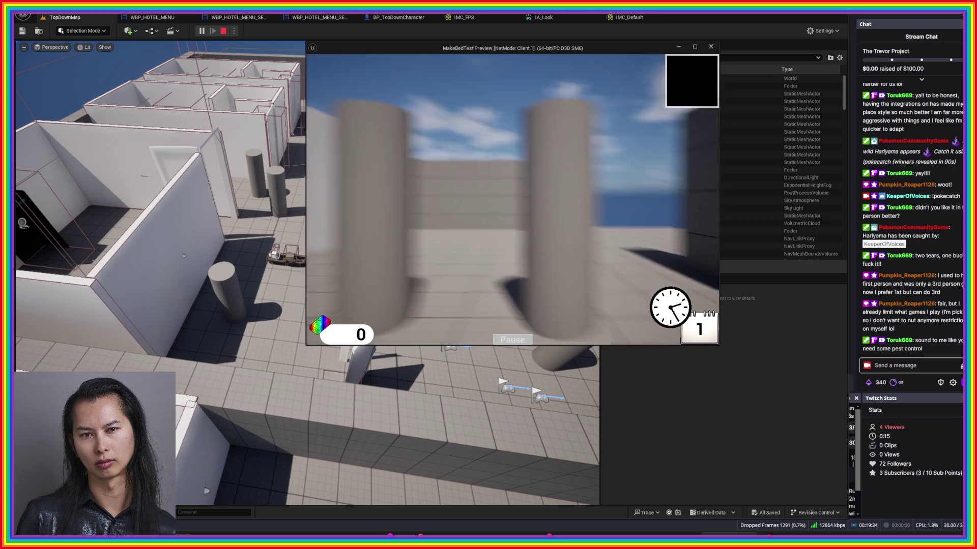
- Walk out of the room past the pillars, along the grey wall and rooftop
key("s")
mouse_move(513, 200)
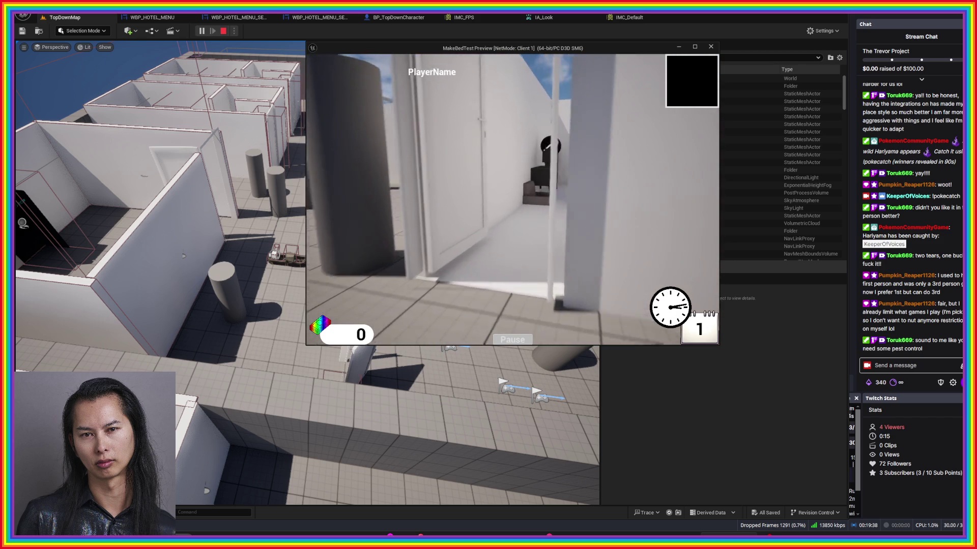
key("w")
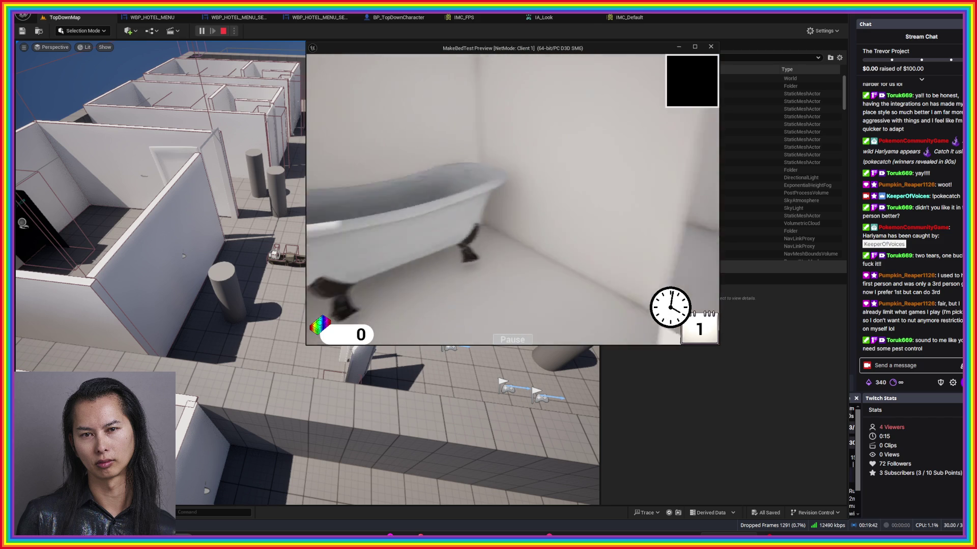
key("w")
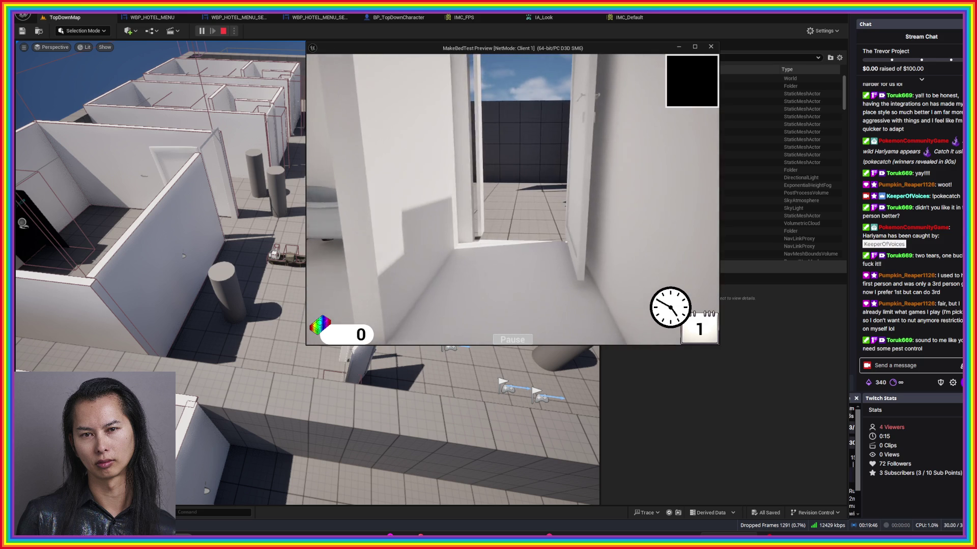
key("w")
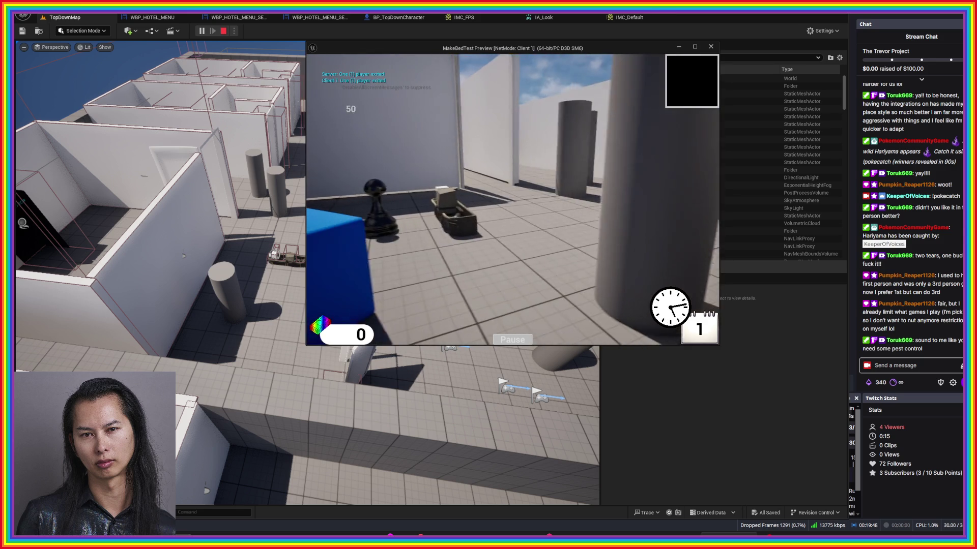
key("w")
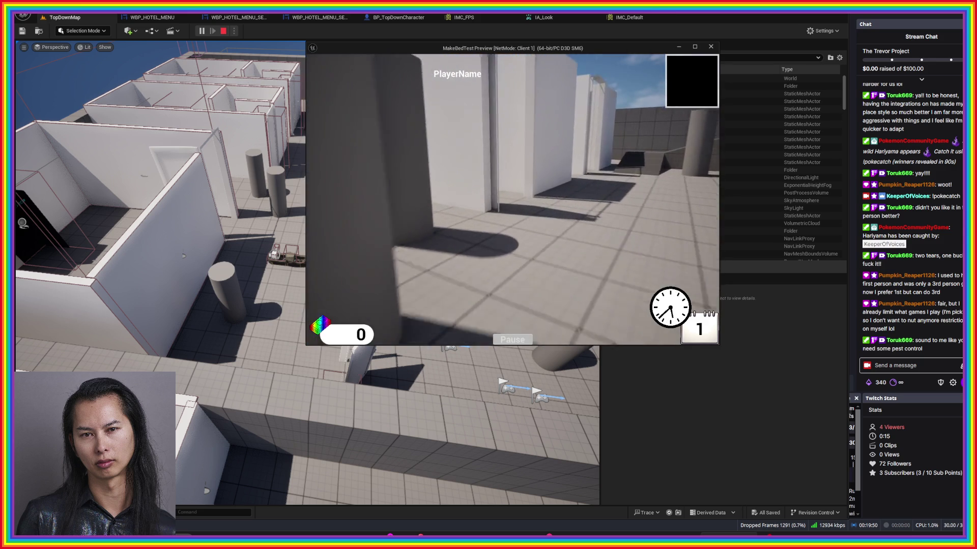
key("w")
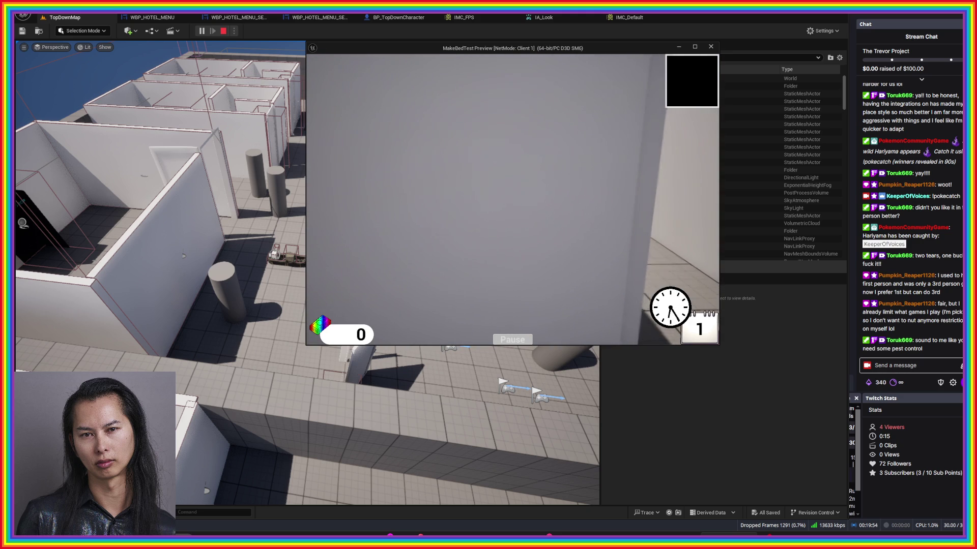
key("w")
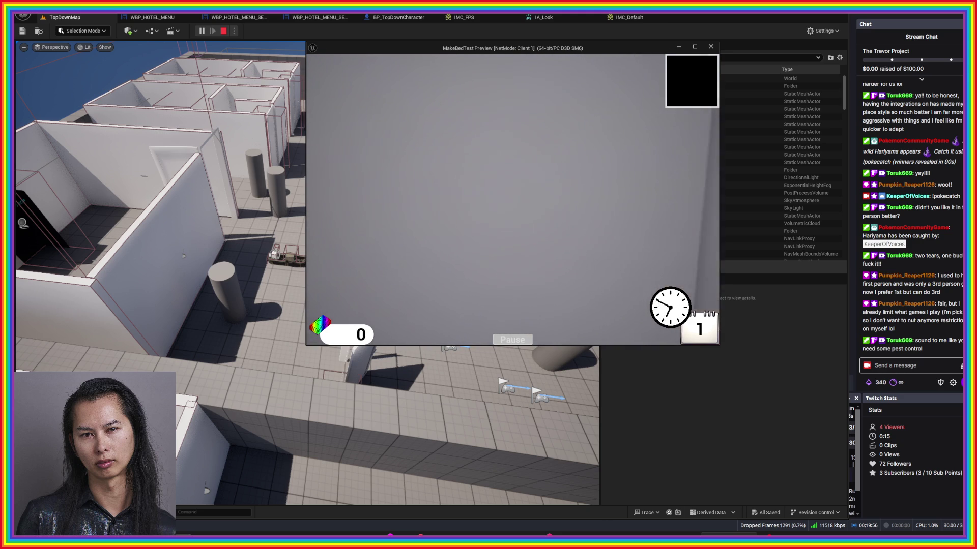
key("a")
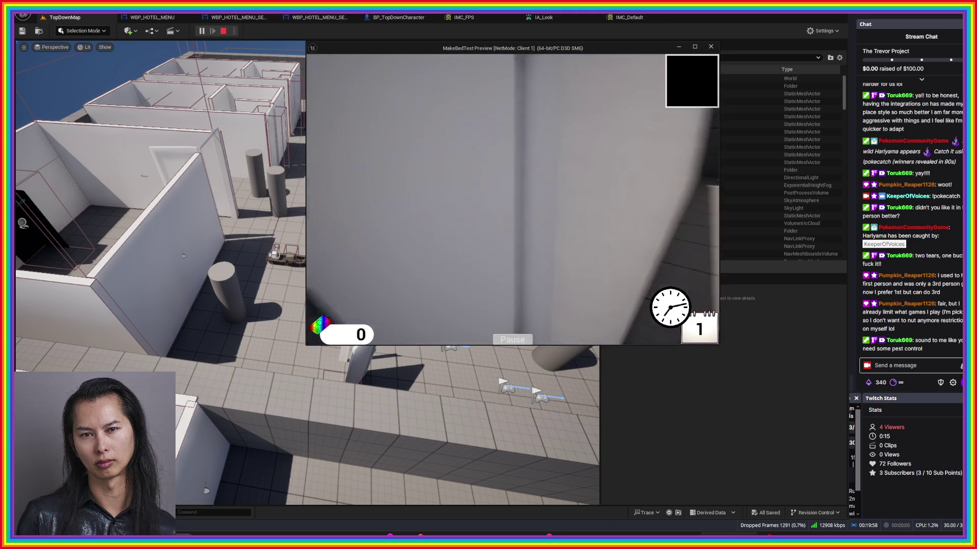
key("d")
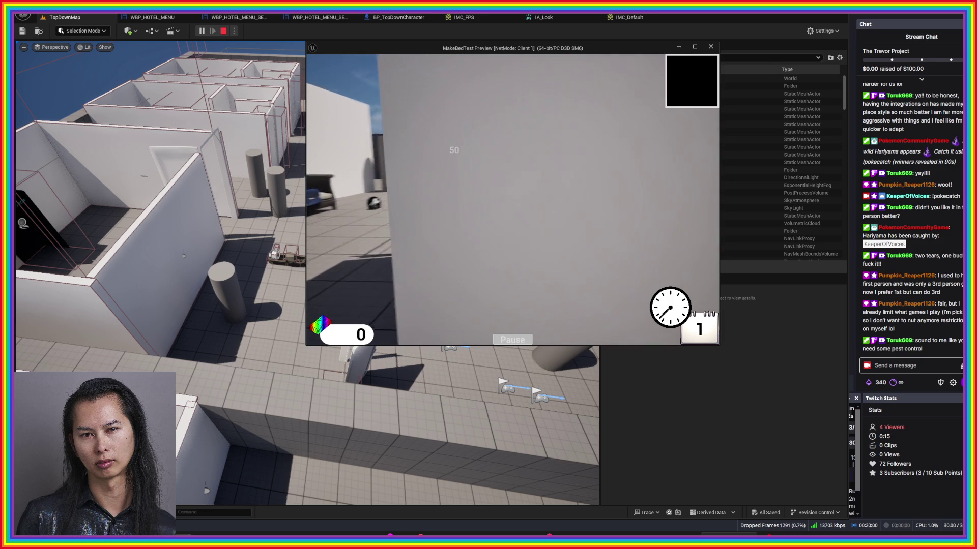
key("s")
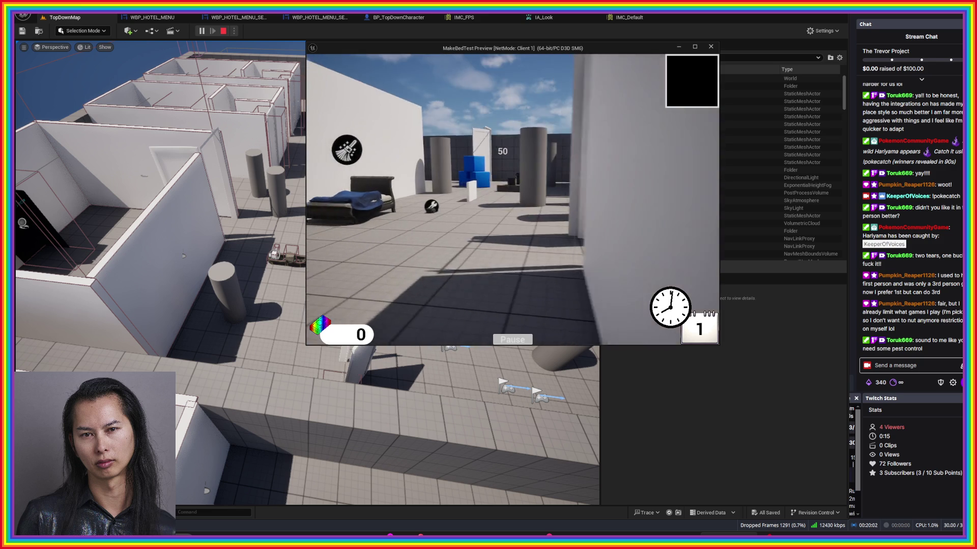
key("w")
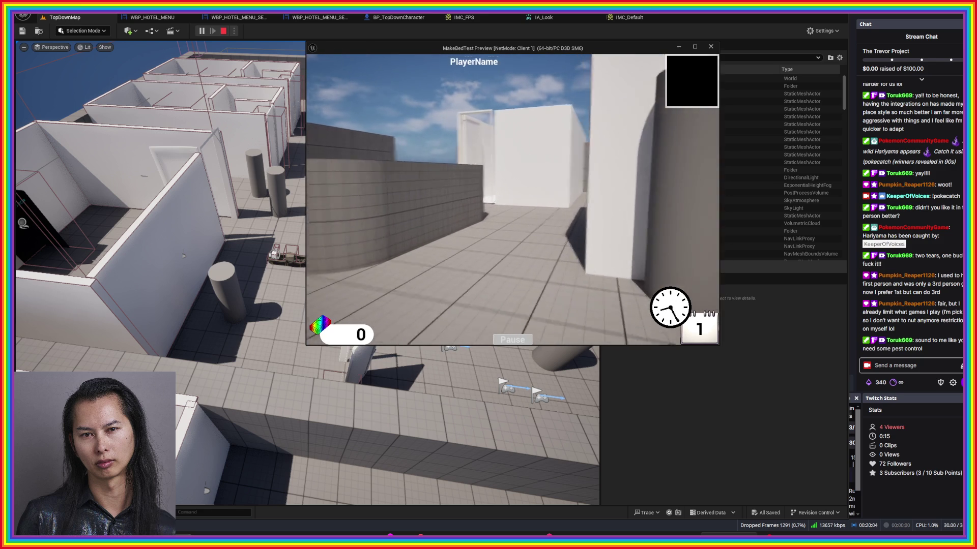
key("w")
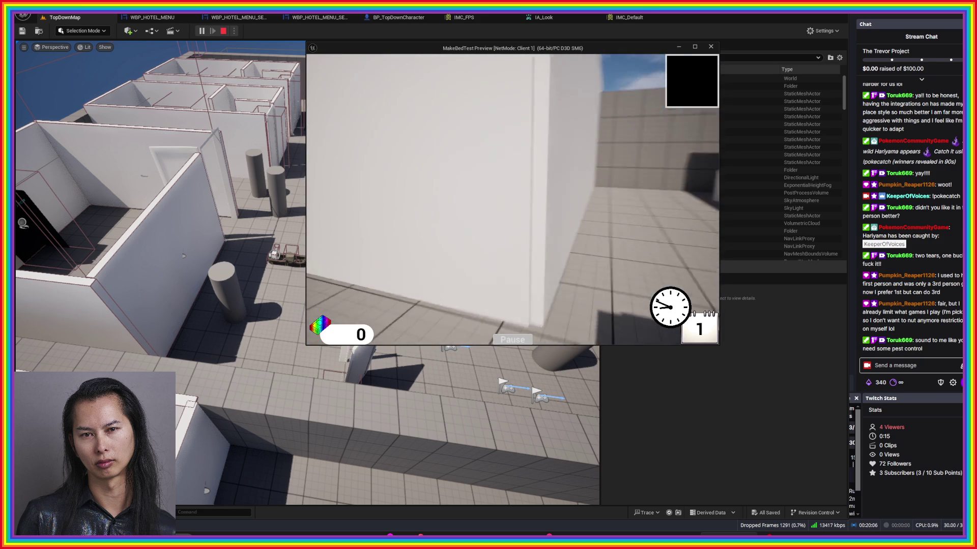
key("a")
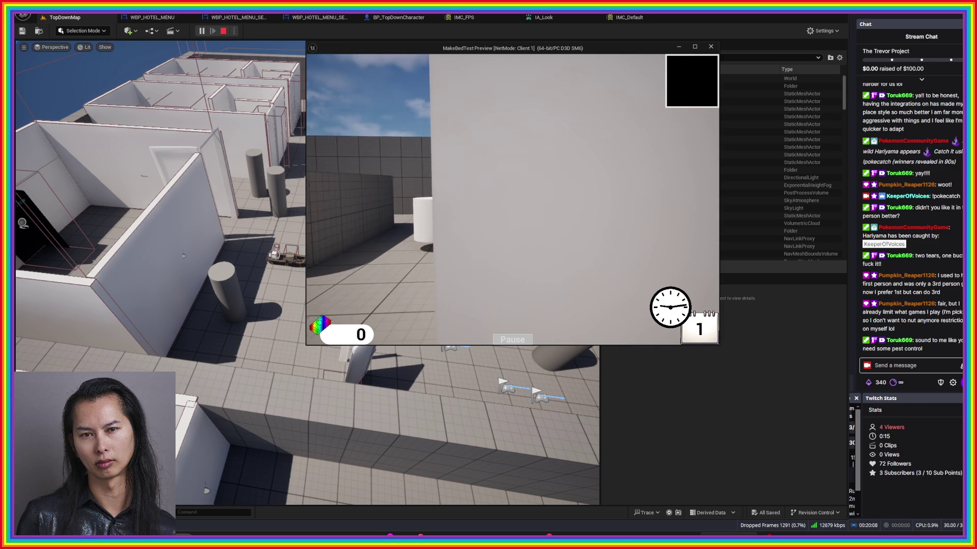
key("d")
key("a")
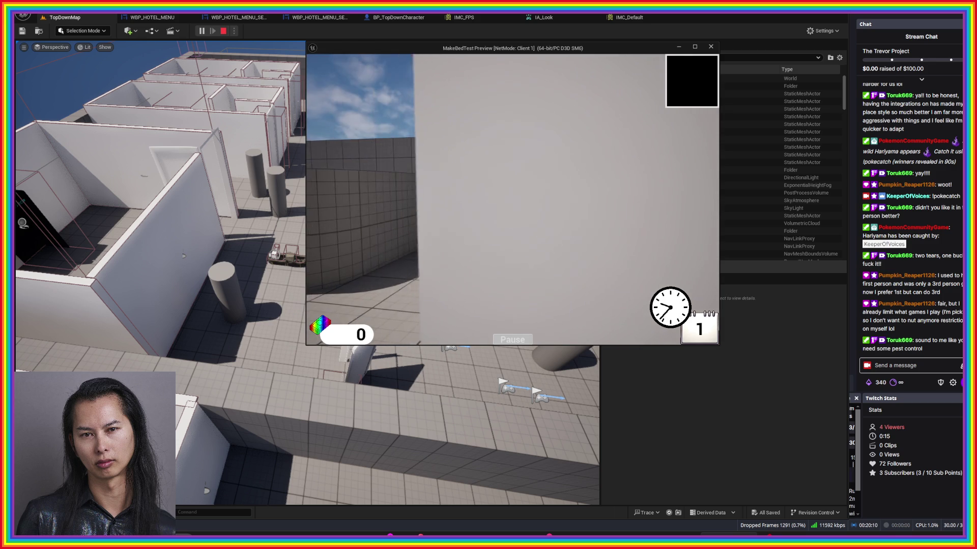
- Explore the corridor, column and toilet area, ending past the bed by the blue cubes
key("w")
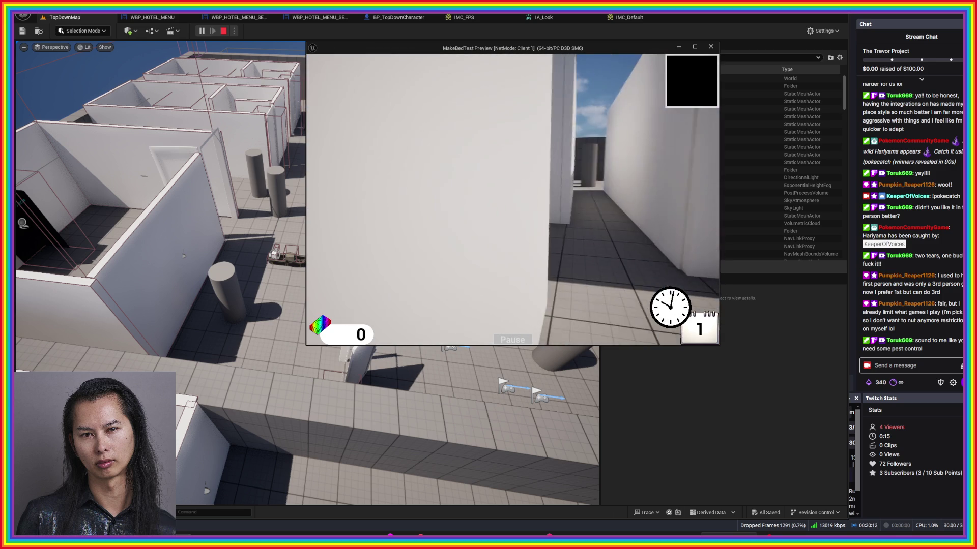
key("d")
key("a")
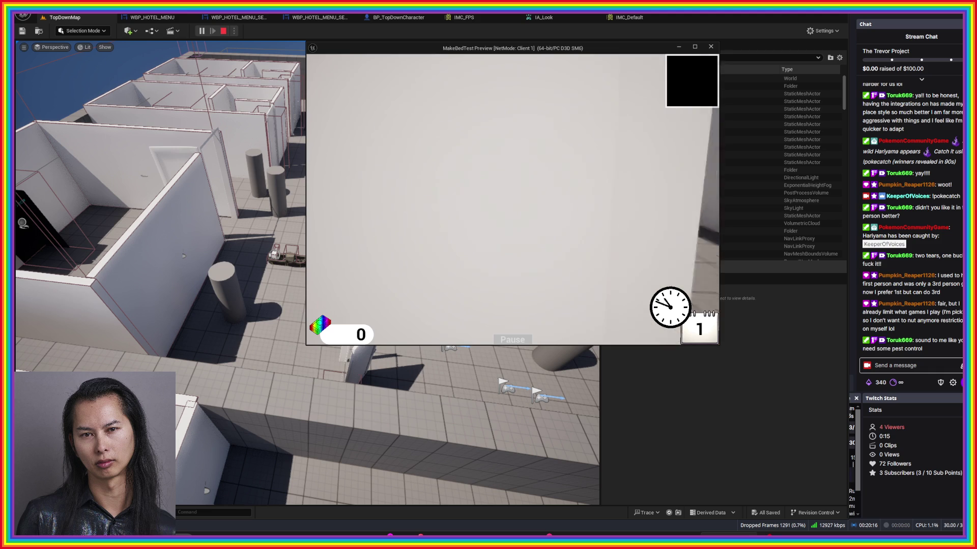
key("w")
key("s")
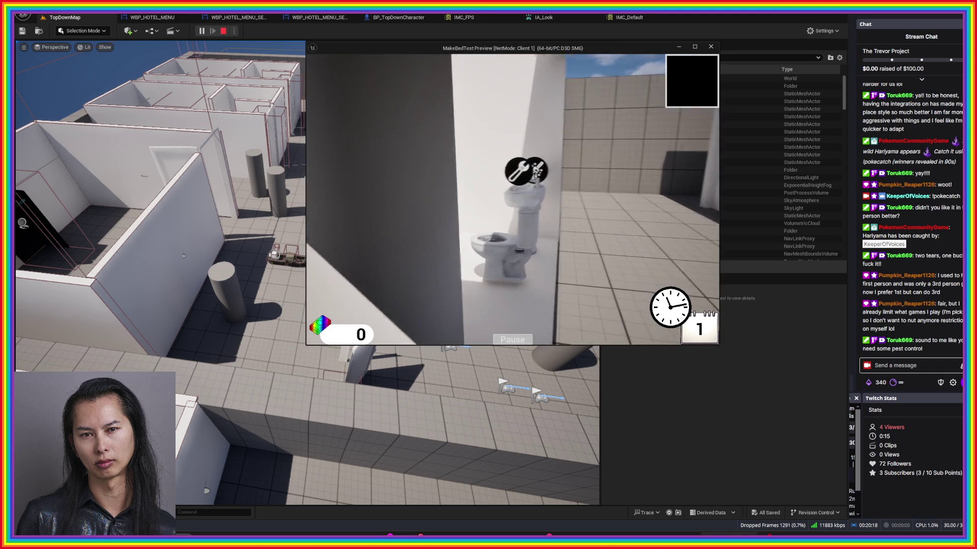
key("w")
key("a")
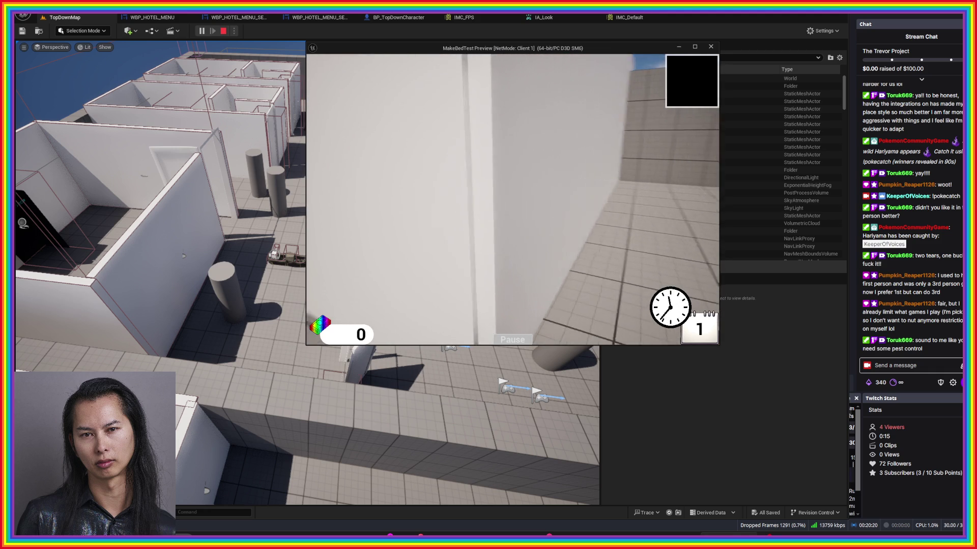
key("s")
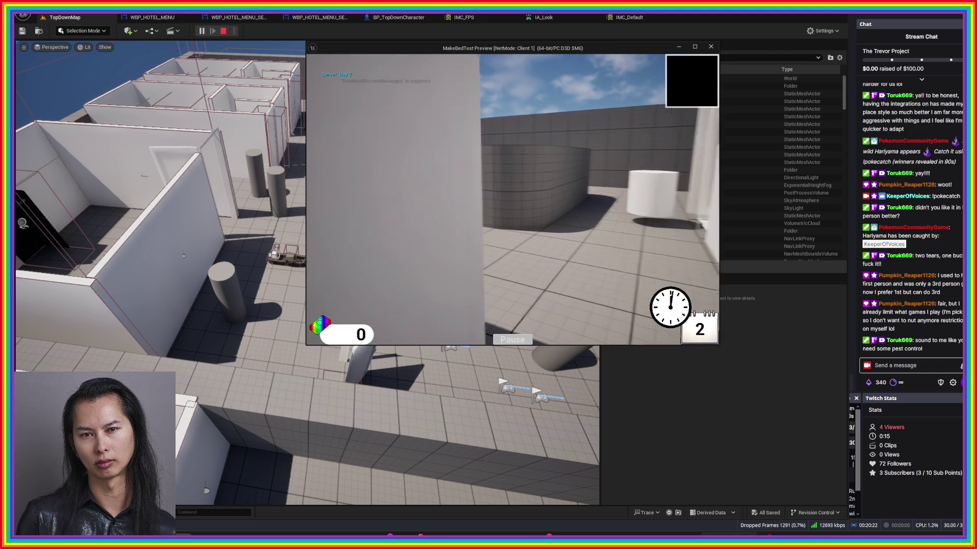
key("w")
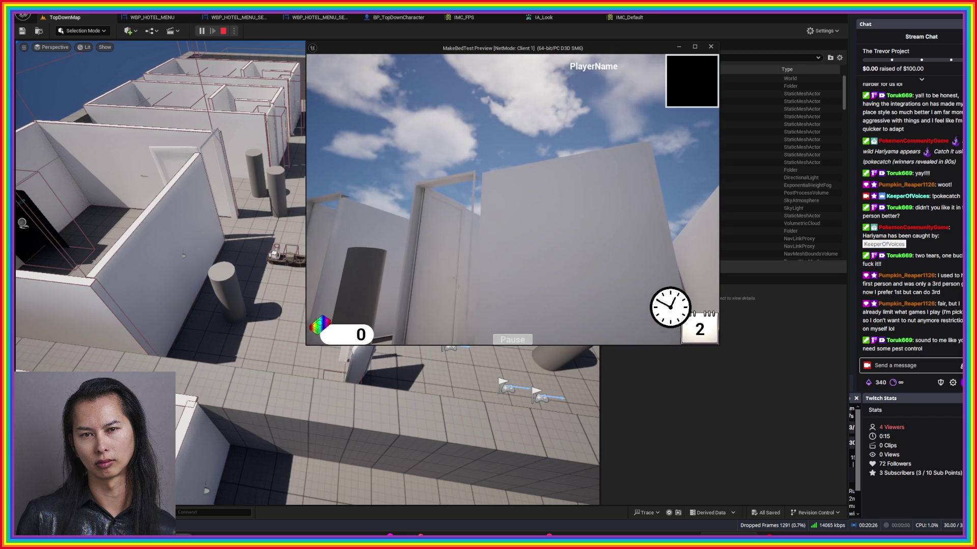
key("s")
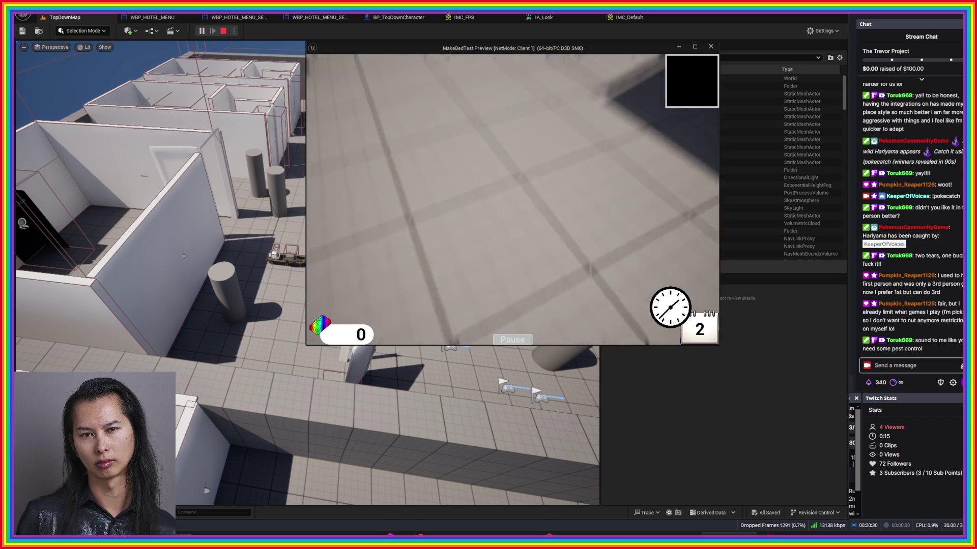
key("w")
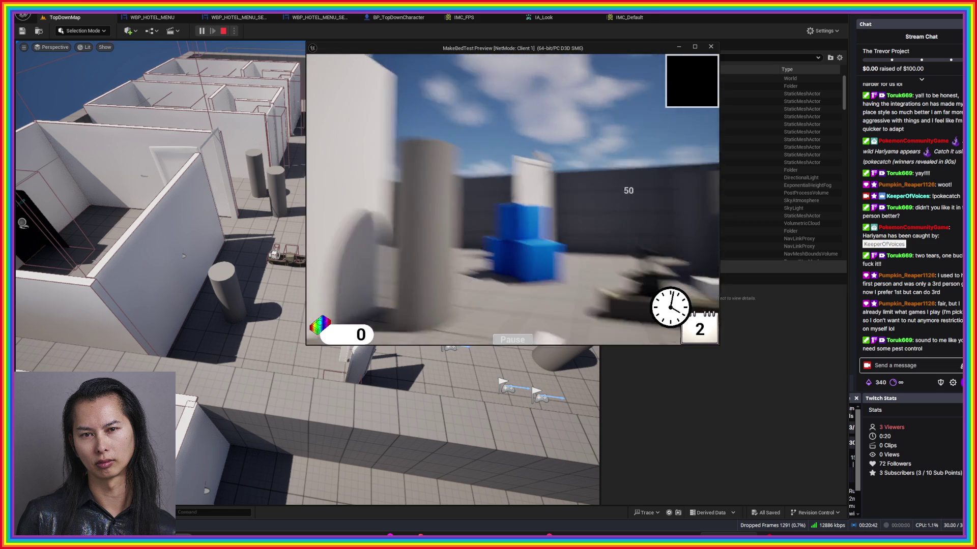
- Walk up to the black pawn and open the hotel room menu with Tab
key("w")
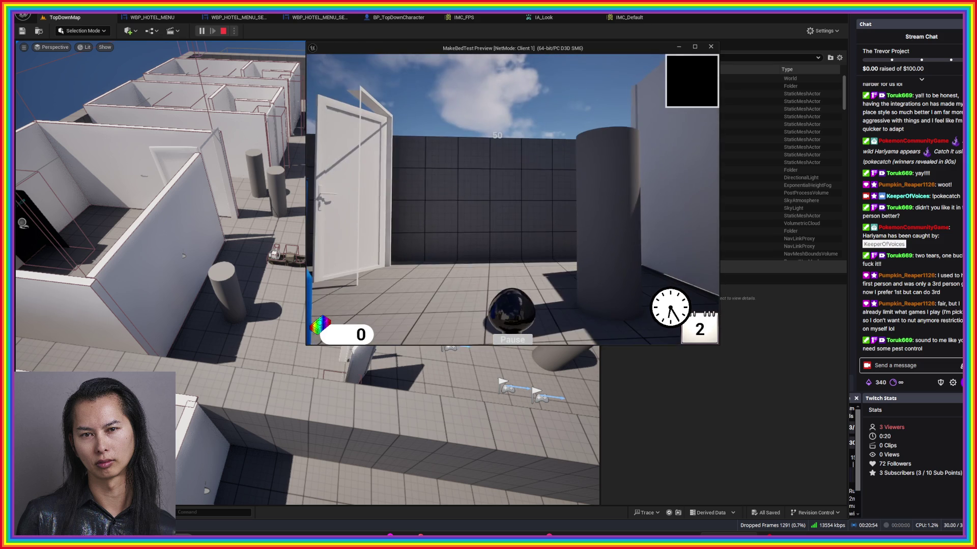
key("w")
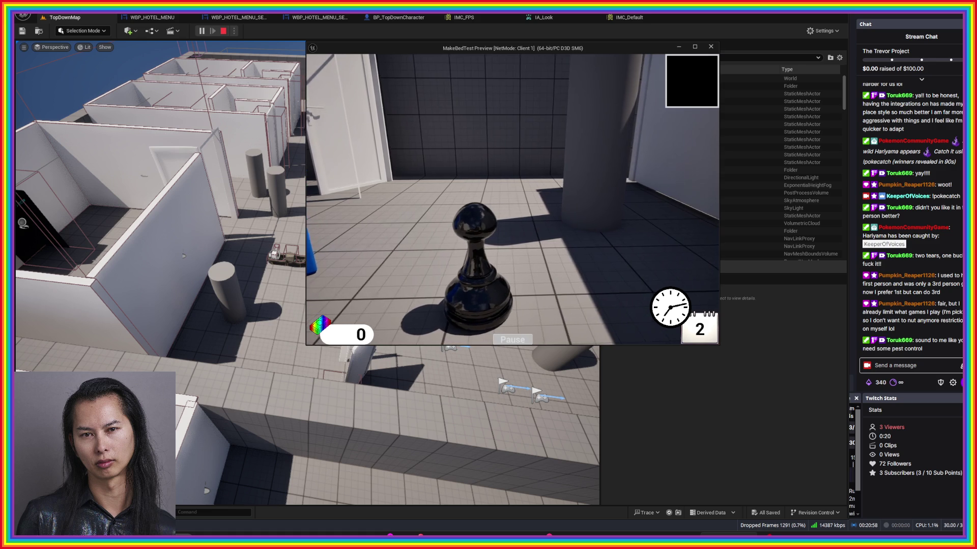
key("Tab")
key("d")
key("w")
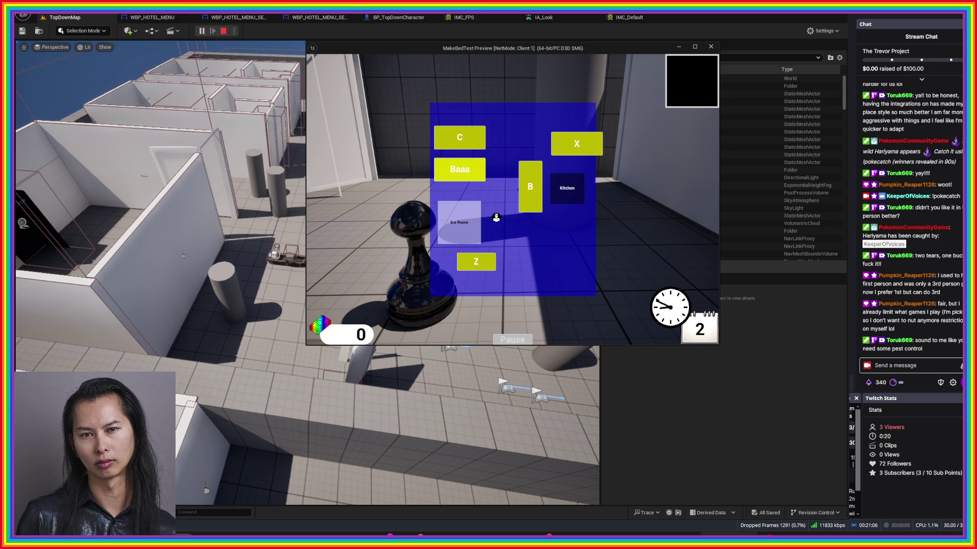
- Send the pawn guest to room B, bringing up the 30-second dining request
key("b")
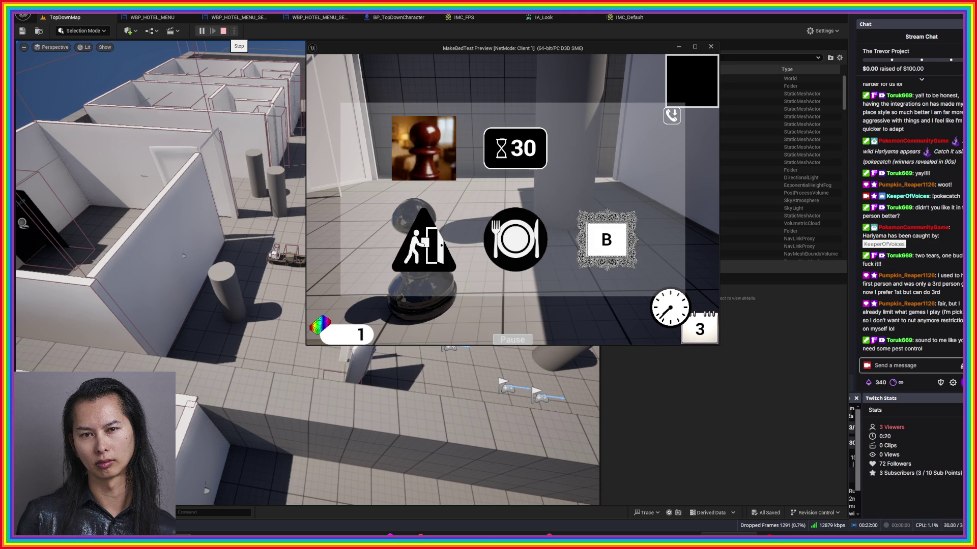
- Dismiss the room-service panel and walk past the pillars into the kitchen's covered-dish counter
key("b")
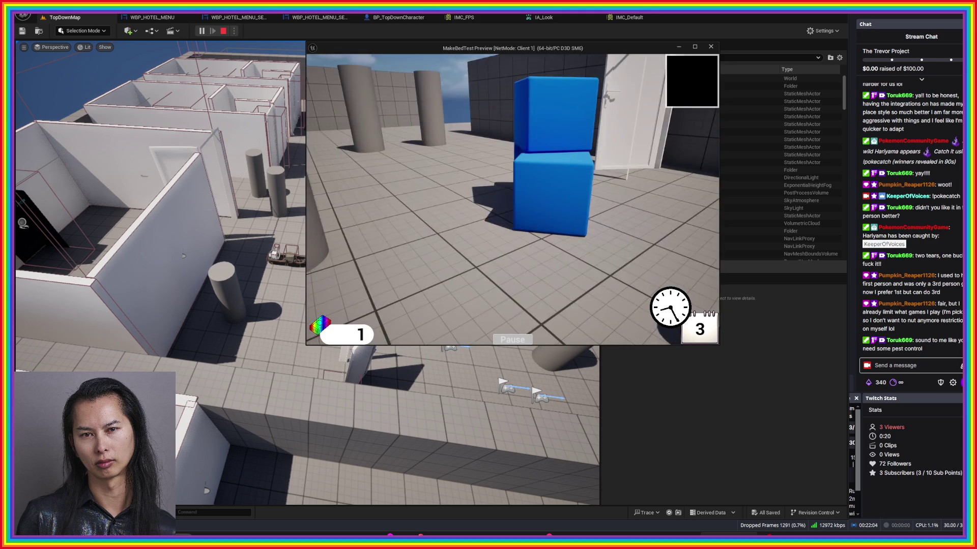
key("w")
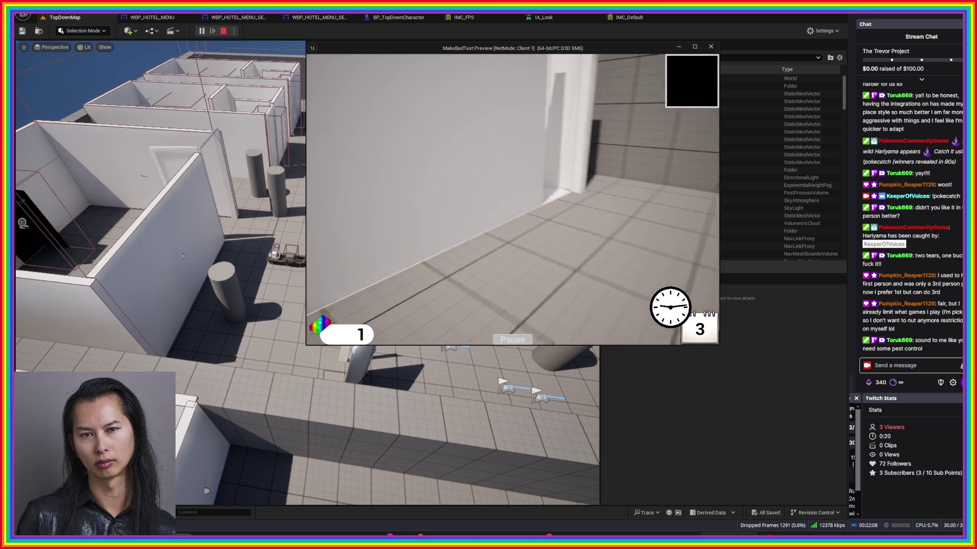
key("w")
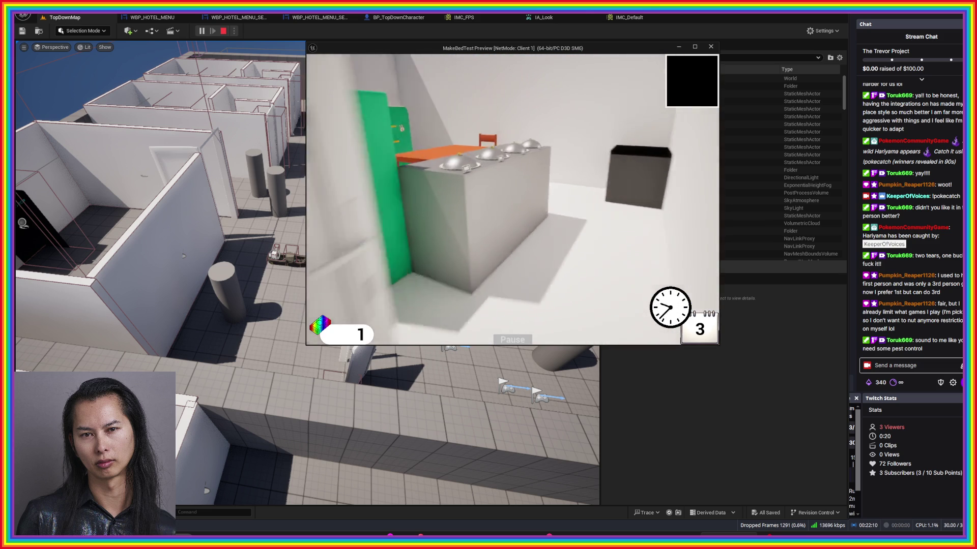
key("w")
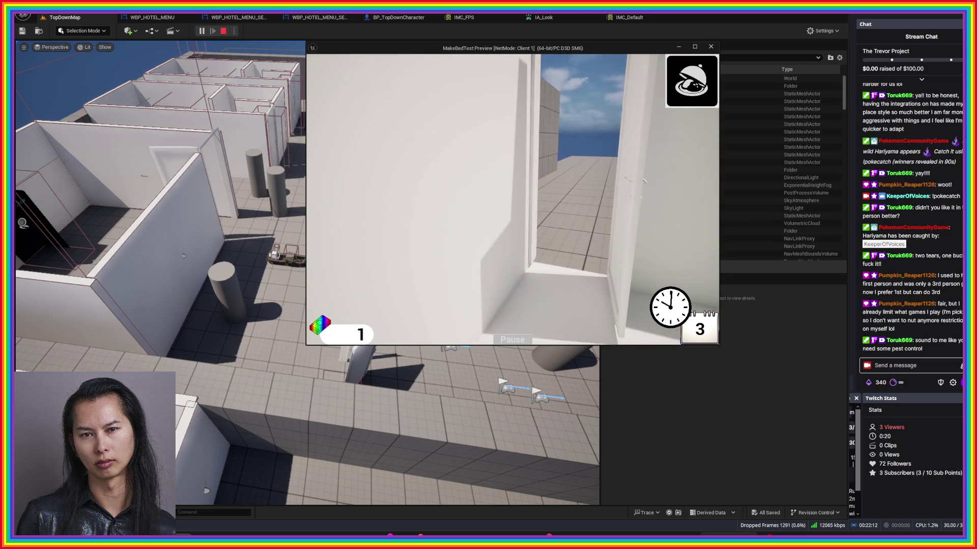
key("w")
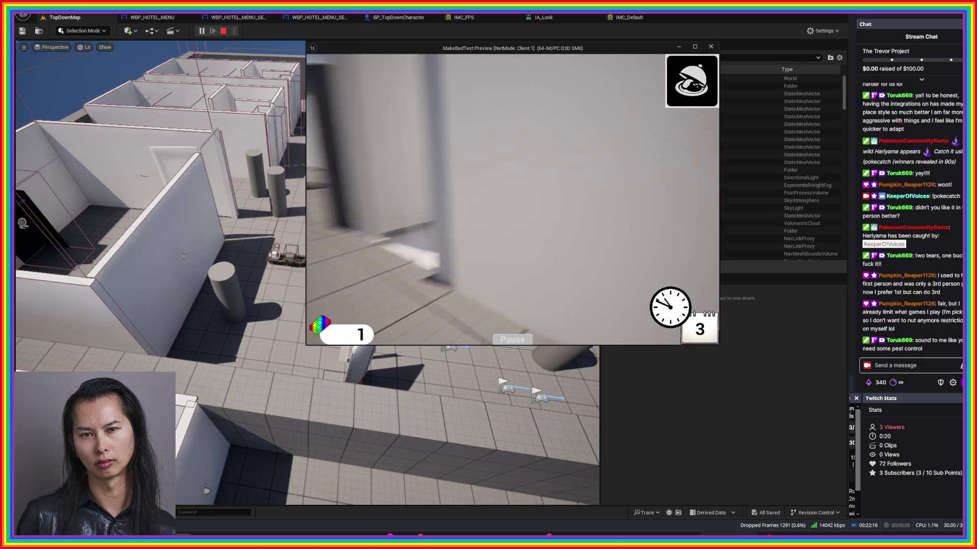
- Walk through the dresser room and blue boxes to the bed, then stop the play-test
key("w")
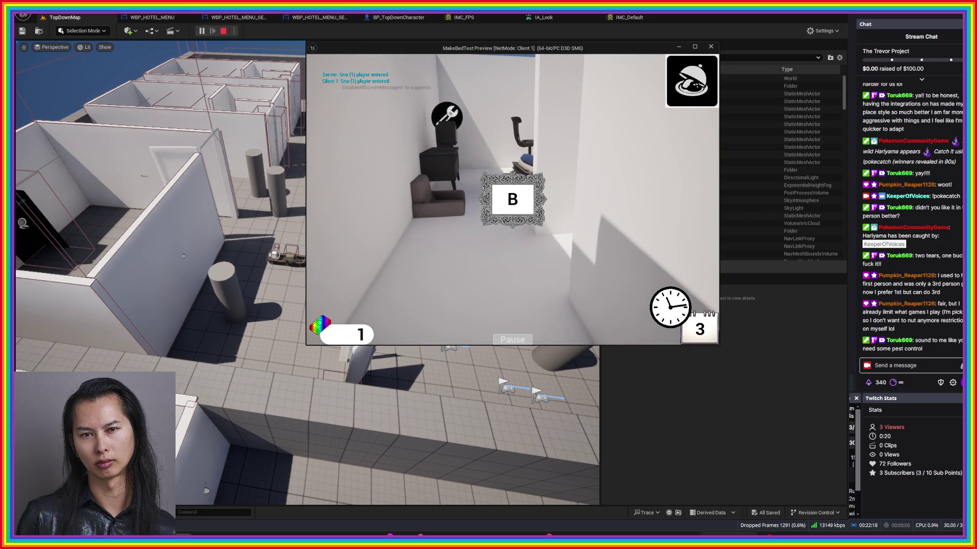
key("w")
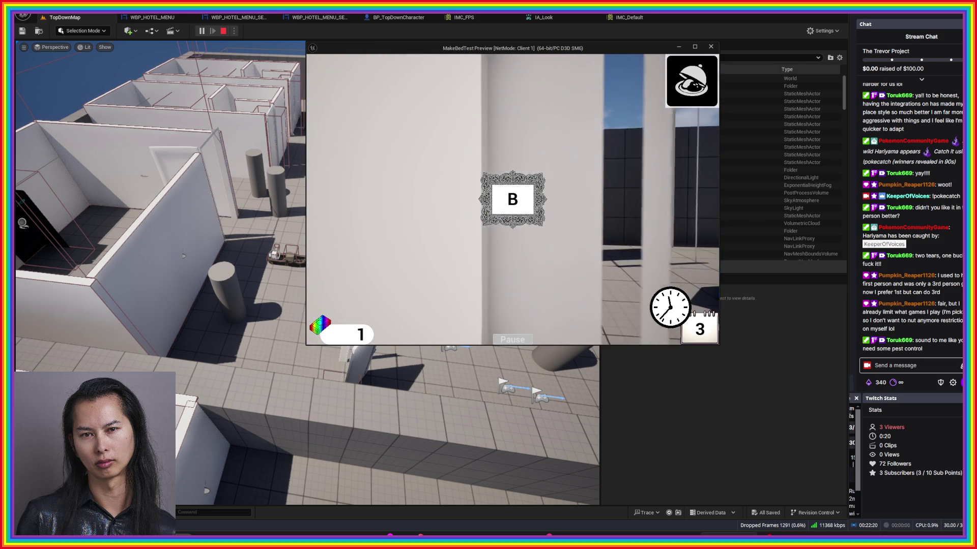
key("w")
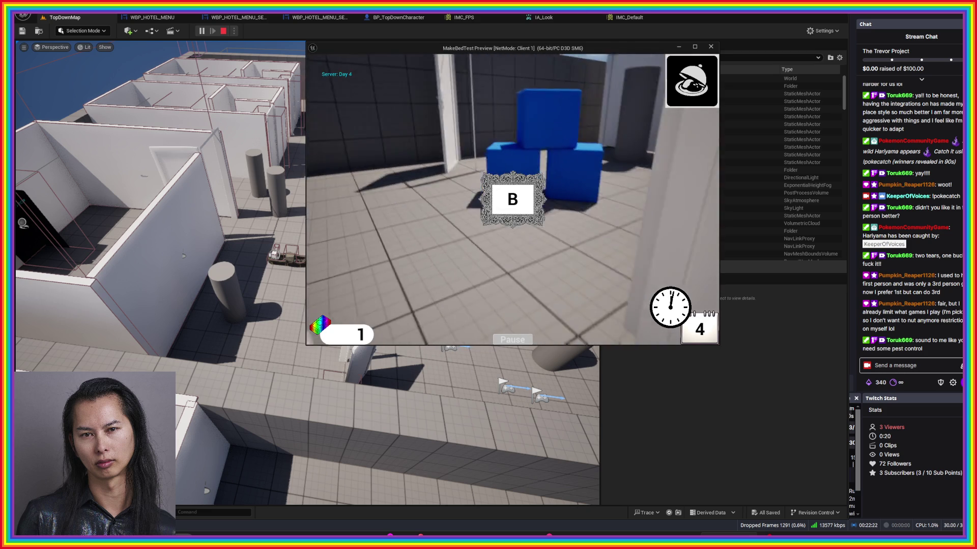
key("w")
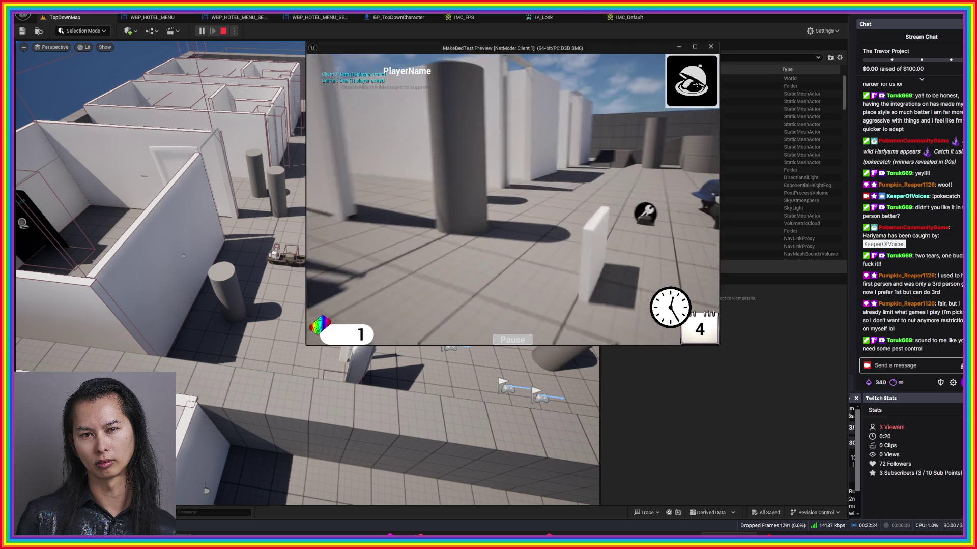
key("w")
key("w")
key("w")
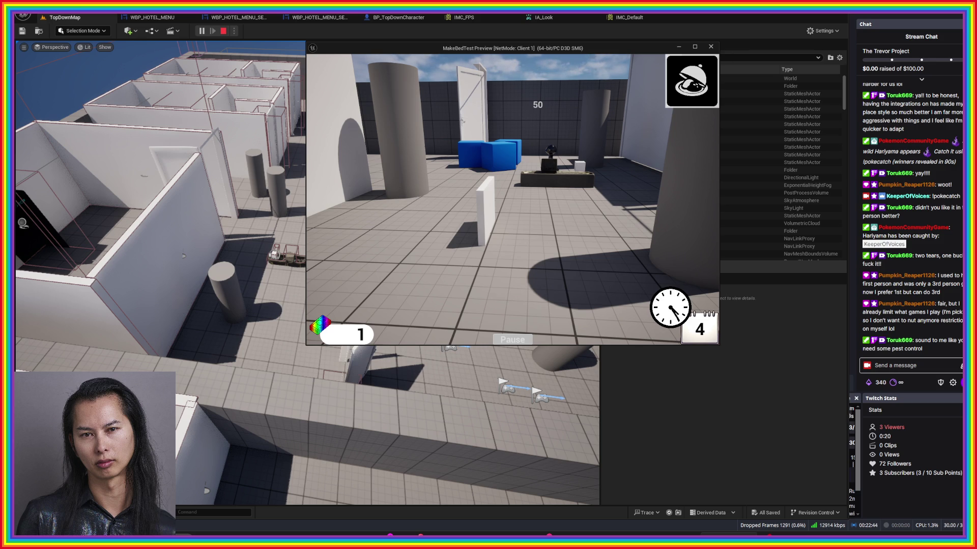
key("Escape")
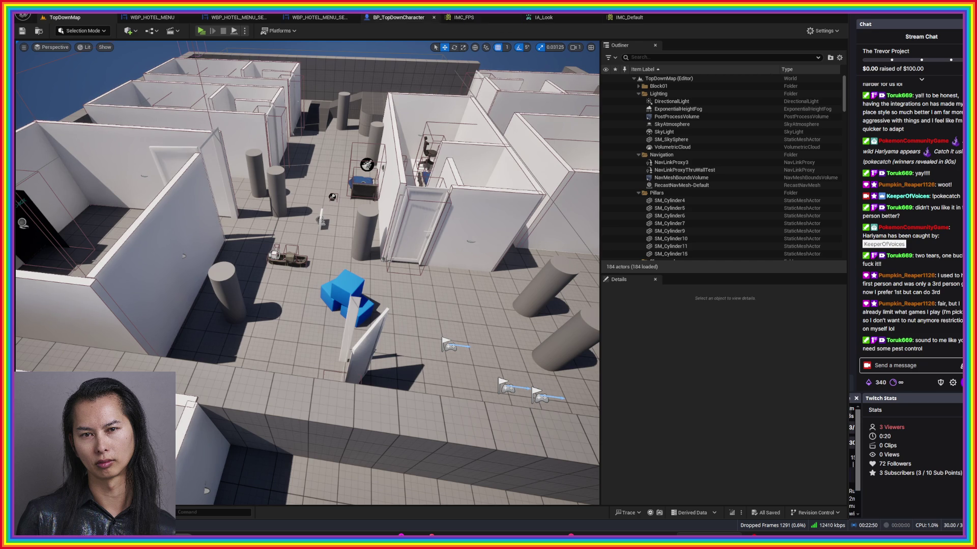
- Switch to BP_TopDownCharacter and pan past the controller and mapping nodes to the Close In-game Menu group
left_click(399, 17)
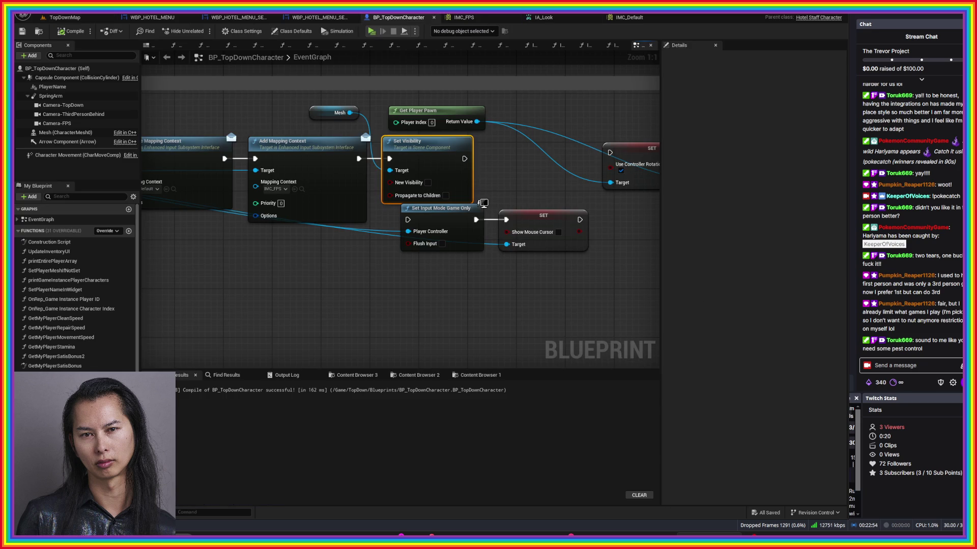
scroll(427, 356, "down", 4)
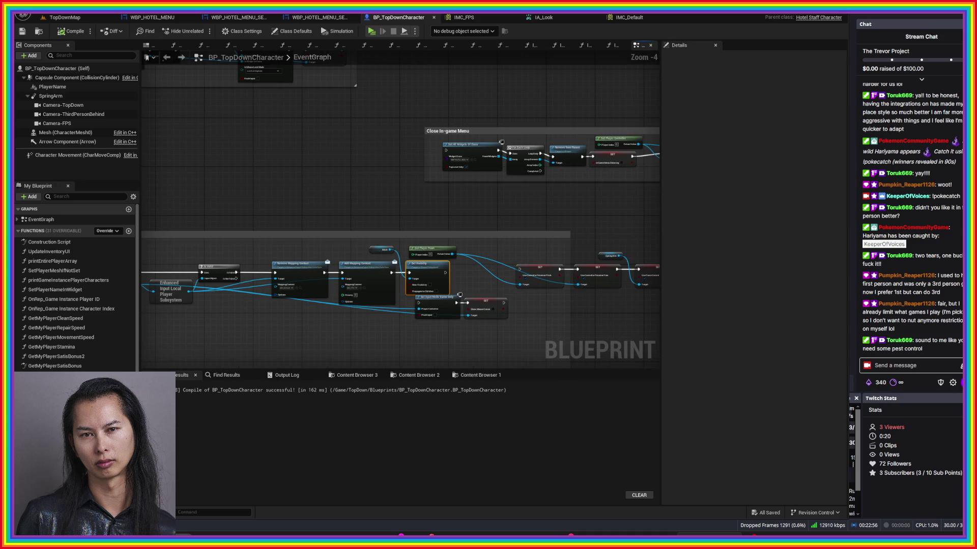
scroll(657, 288, "up", 2)
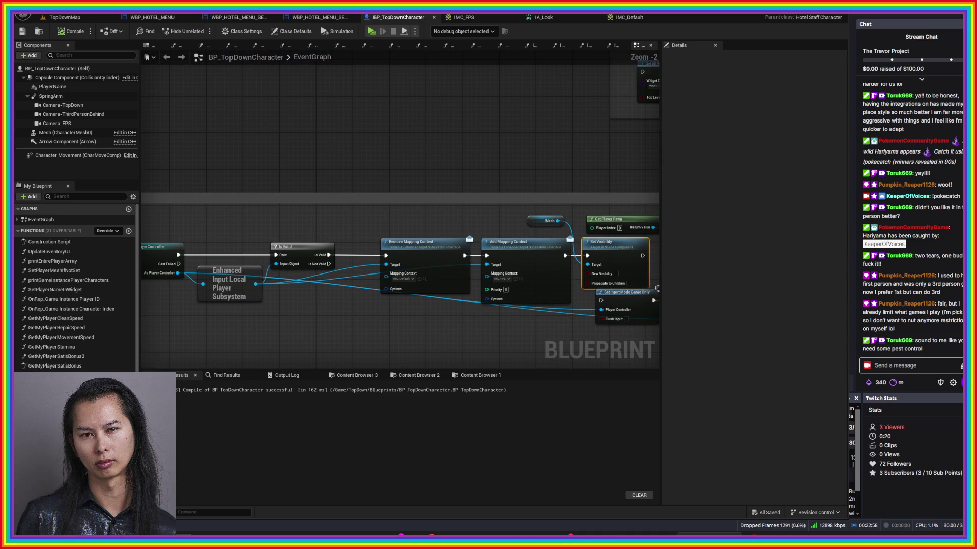
mouse_move(656, 288)
left_mouse_down()
mouse_move(502, 216)
mouse_move(583, 220)
mouse_move(457, 214)
left_mouse_up()
left_click_drag(601, 211, 276, 193)
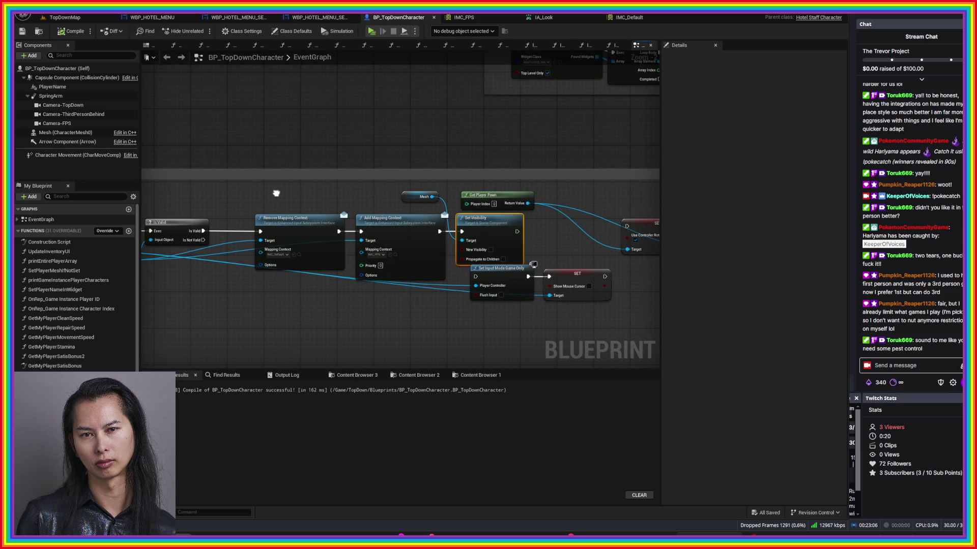
mouse_move(291, 192)
left_mouse_down()
mouse_move(432, 198)
mouse_move(429, 217)
left_mouse_up()
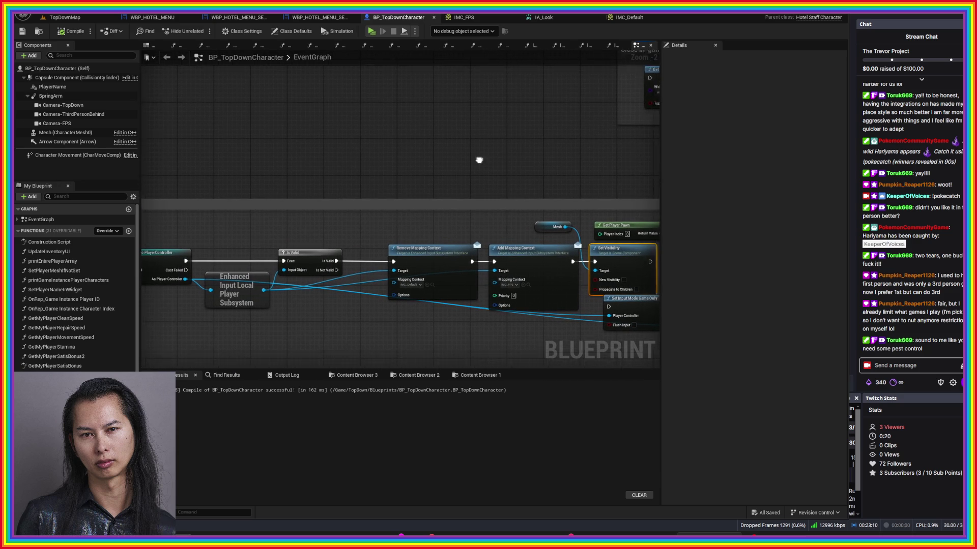
scroll(400, 224, "down", 5)
scroll(401, 224, "up", 4)
left_click_drag(613, 279, 460, 209)
mouse_move(461, 265)
left_mouse_down()
mouse_move(366, 262)
mouse_move(525, 282)
mouse_move(515, 236)
mouse_move(495, 236)
mouse_move(571, 261)
left_mouse_up()
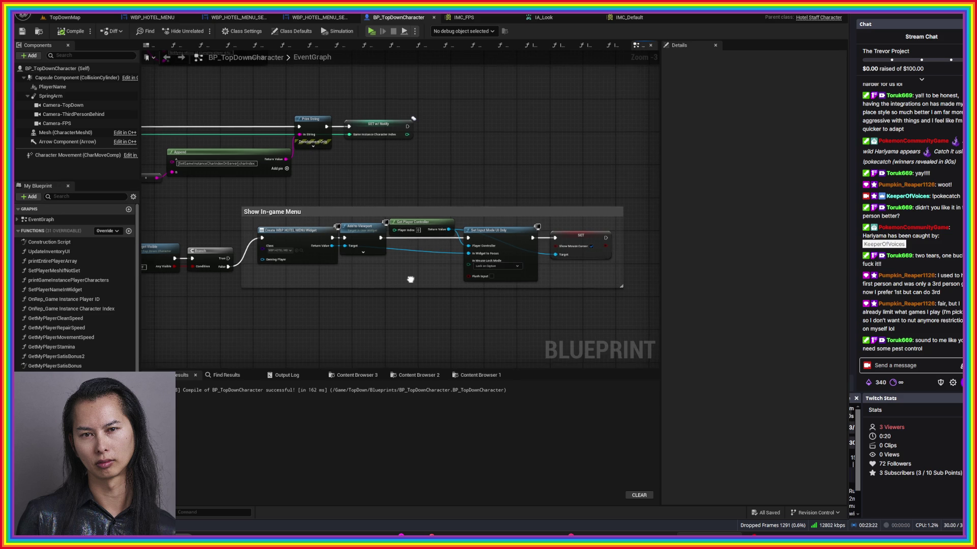
- Inspect the Show In-game Menu chain, including Set Input Mode UI Only and the Is Any Widget Visible branch
left_click_drag(410, 279, 426, 279)
scroll(608, 274, "up", 1)
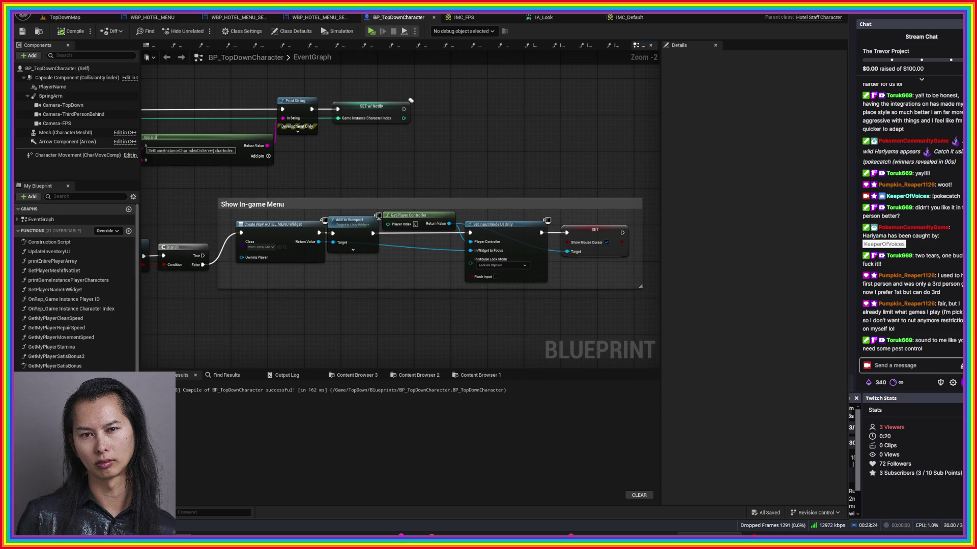
scroll(617, 198, "down", 4)
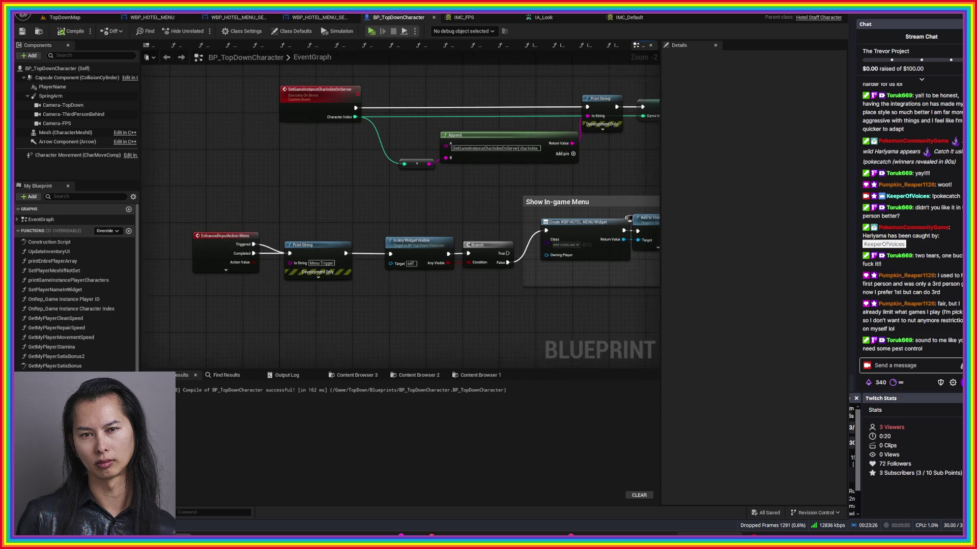
left_click_drag(617, 198, 652, 206)
scroll(434, 267, "up", 4)
left_click_drag(434, 267, 318, 270)
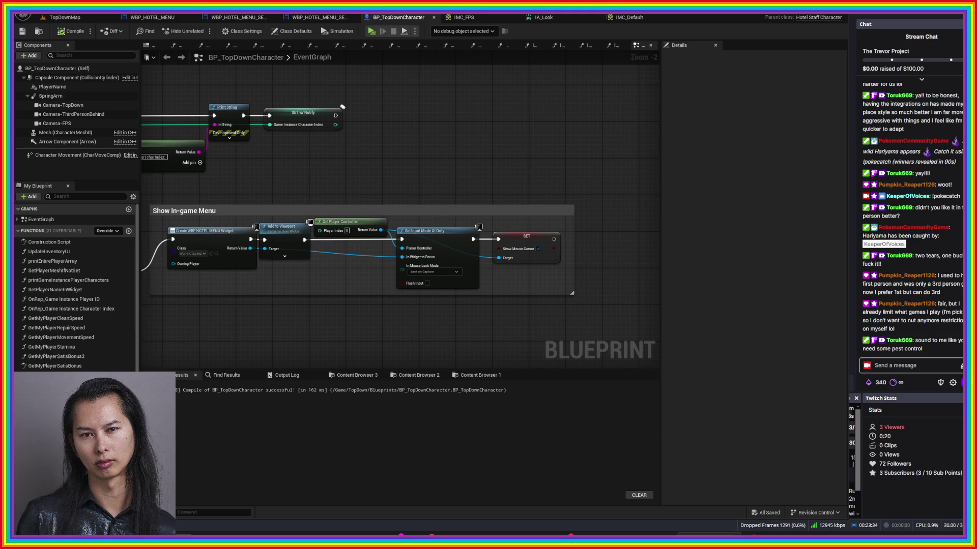
left_click(442, 233)
left_click_drag(443, 233, 607, 85)
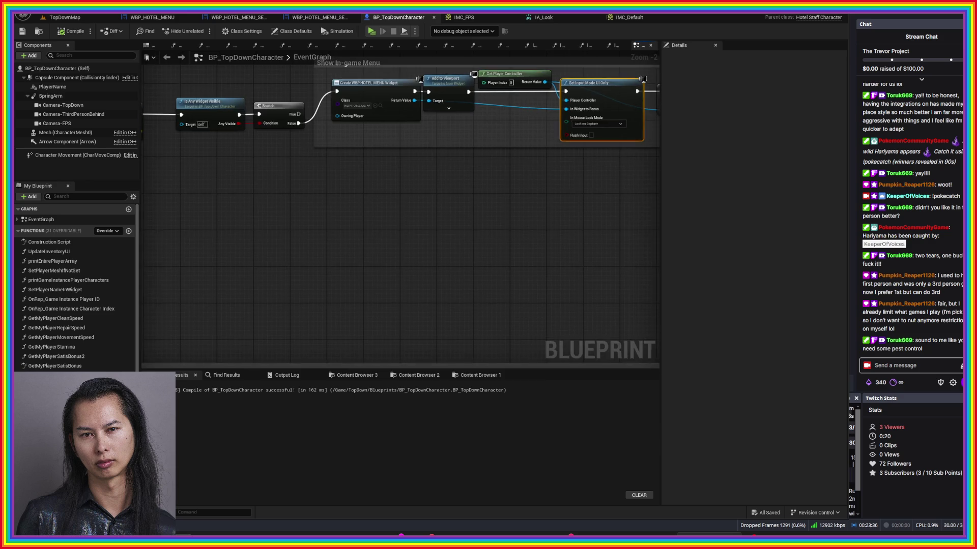
scroll(421, 277, "down", 3)
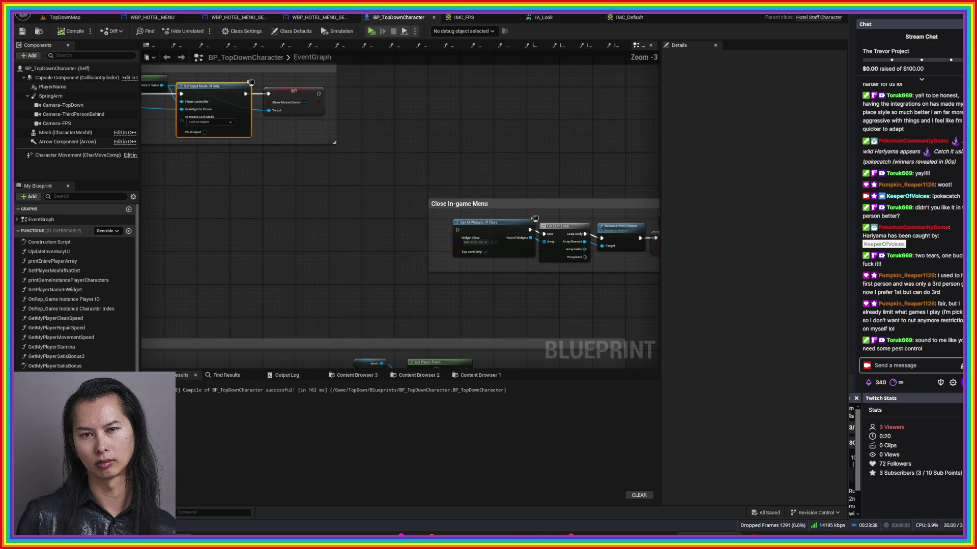
left_click_drag(545, 271, 348, 276)
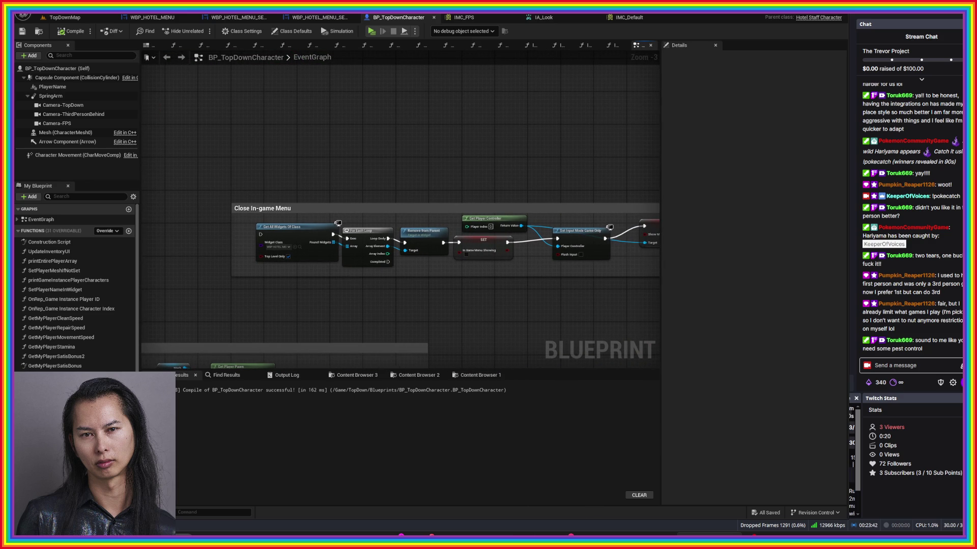
mouse_move(310, 187)
left_mouse_down()
mouse_move(346, 200)
mouse_move(359, 269)
mouse_move(418, 356)
mouse_move(469, 399)
mouse_move(441, 377)
mouse_move(474, 216)
mouse_move(421, 241)
mouse_move(404, 338)
mouse_move(377, 337)
mouse_move(359, 274)
mouse_move(349, 353)
mouse_move(514, 268)
mouse_move(636, 292)
mouse_move(613, 154)
mouse_move(618, 77)
left_mouse_up()
scroll(560, 142, "down", 2)
scroll(500, 275, "up", 3)
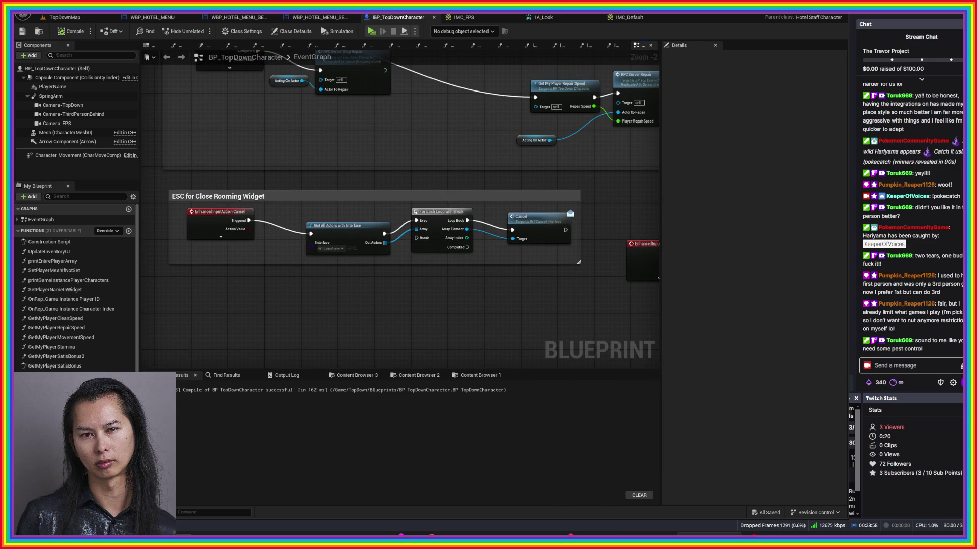
- Widen the ESC for Close Rooming Widget comment box and nudge the Cancel node up-left
left_click_drag(578, 262, 659, 261)
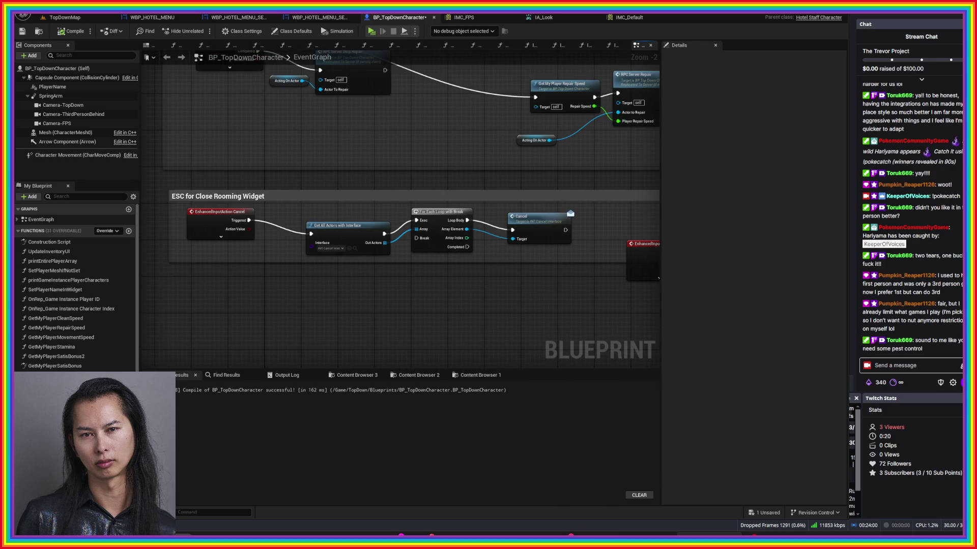
left_click_drag(522, 262, 371, 284)
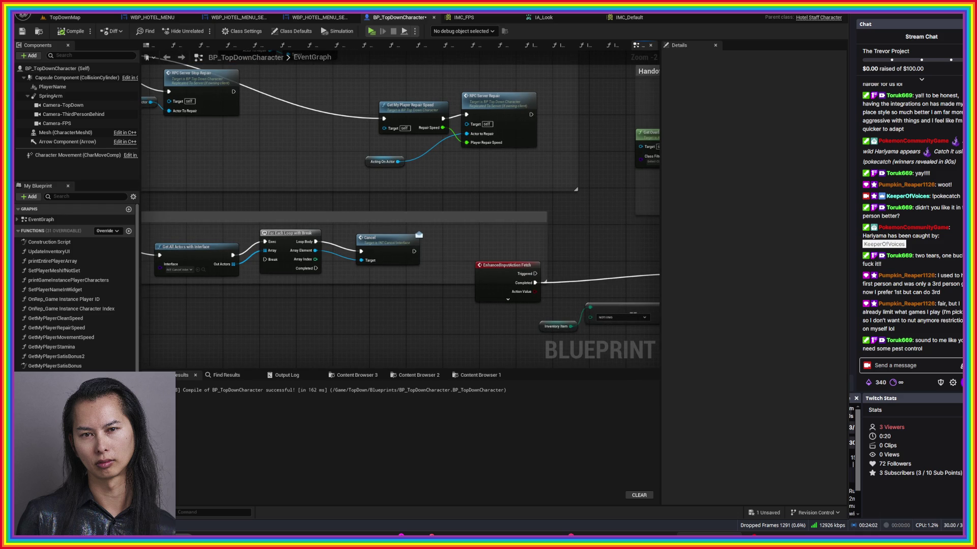
left_click_drag(545, 280, 623, 281)
left_click_drag(387, 238, 363, 229)
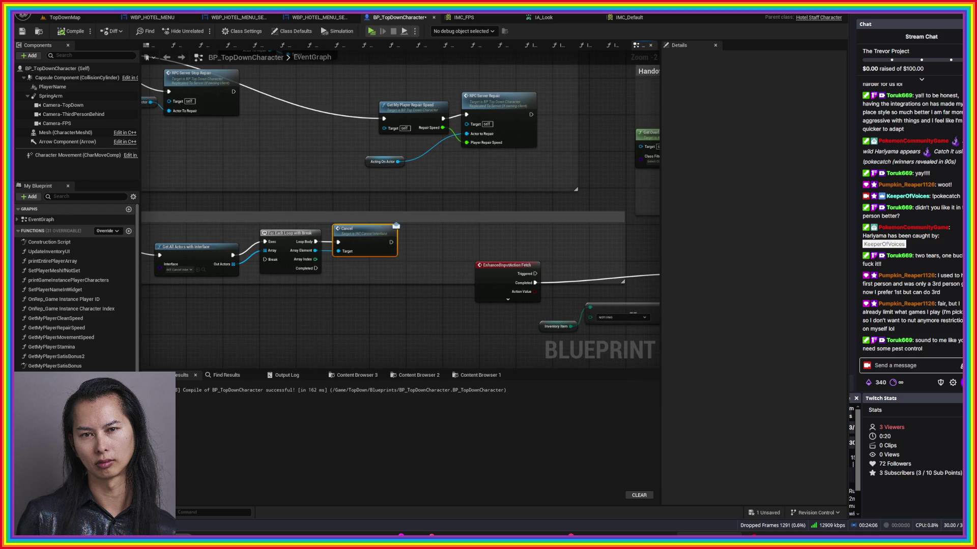
scroll(400, 213, "down", 5)
scroll(400, 214, "up", 4)
scroll(355, 260, "up", 1)
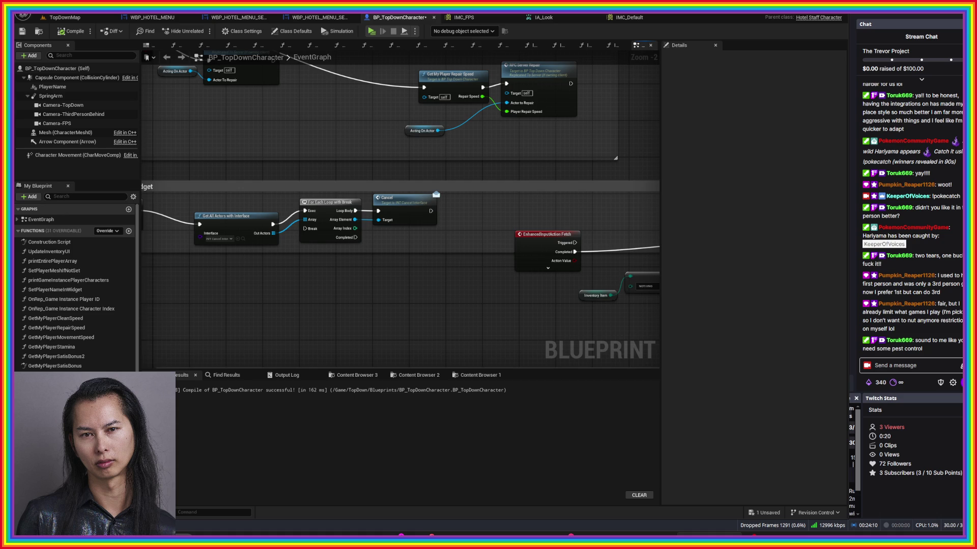
left_click_drag(402, 209, 540, 228)
- Move Get All Actors with Interface left and pull the For Each Loop and Cancel nodes together
left_click(356, 239)
left_click_drag(356, 239, 320, 230)
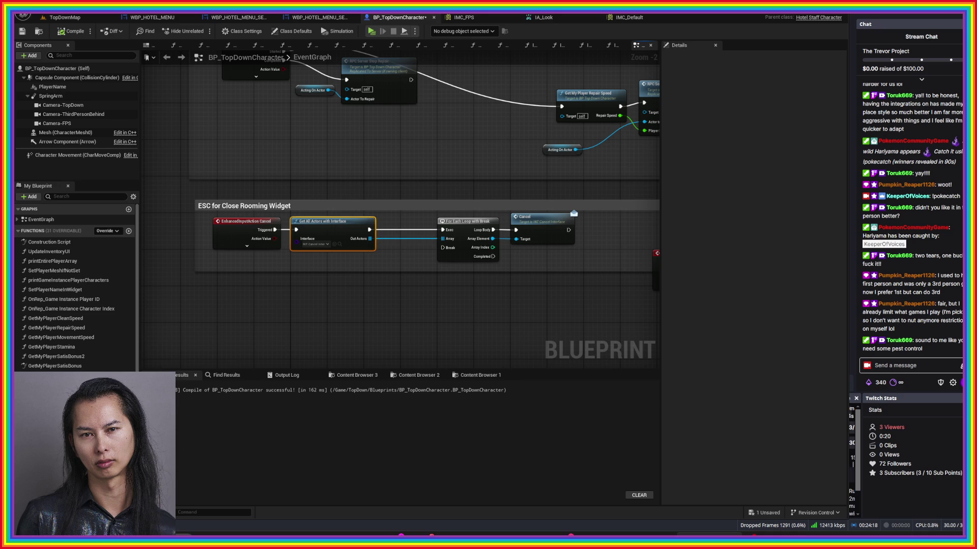
left_click_drag(551, 266, 435, 231)
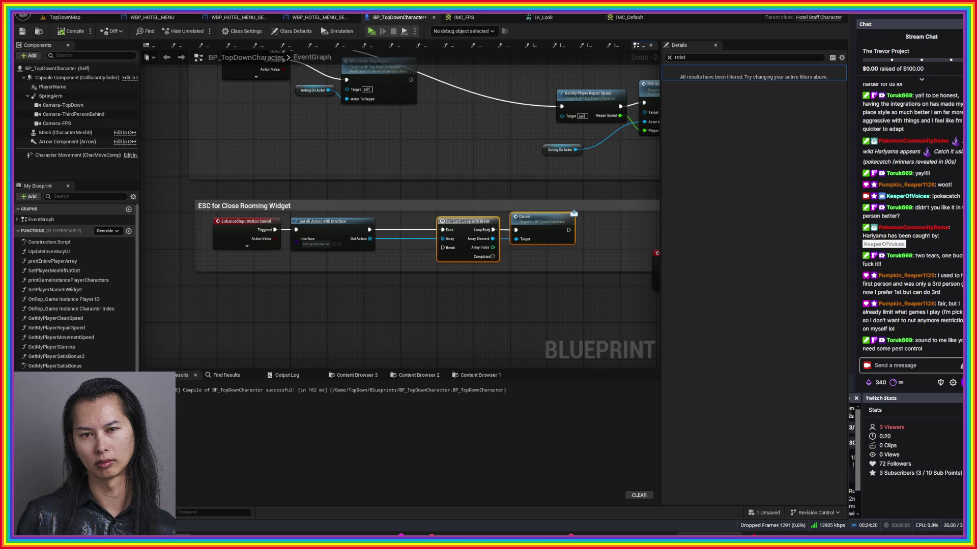
left_click_drag(574, 214, 526, 212)
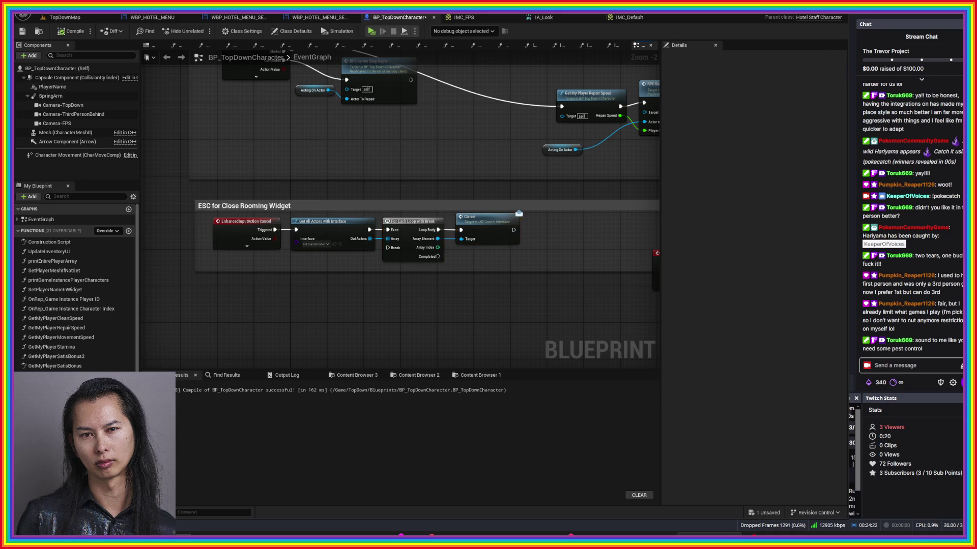
left_click_drag(590, 316, 363, 161)
scroll(364, 161, "down", 4)
scroll(364, 204, "up", 2)
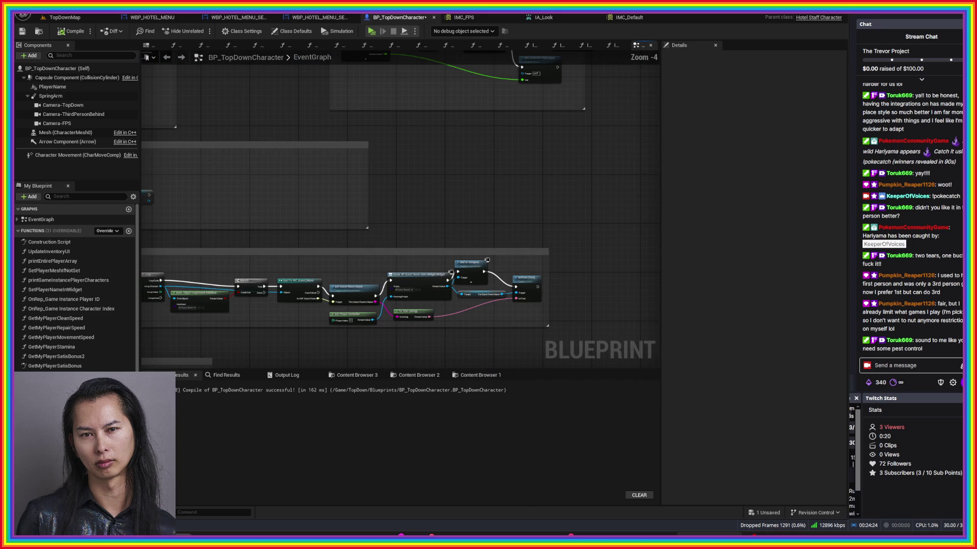
scroll(487, 260, "up", 1)
left_click_drag(511, 271, 509, 69)
- Pan back to the Show In-game Menu nodes, select Set Input Mode UI Only, then switch to the browser music
scroll(487, 321, "down", 3)
scroll(342, 189, "up", 5)
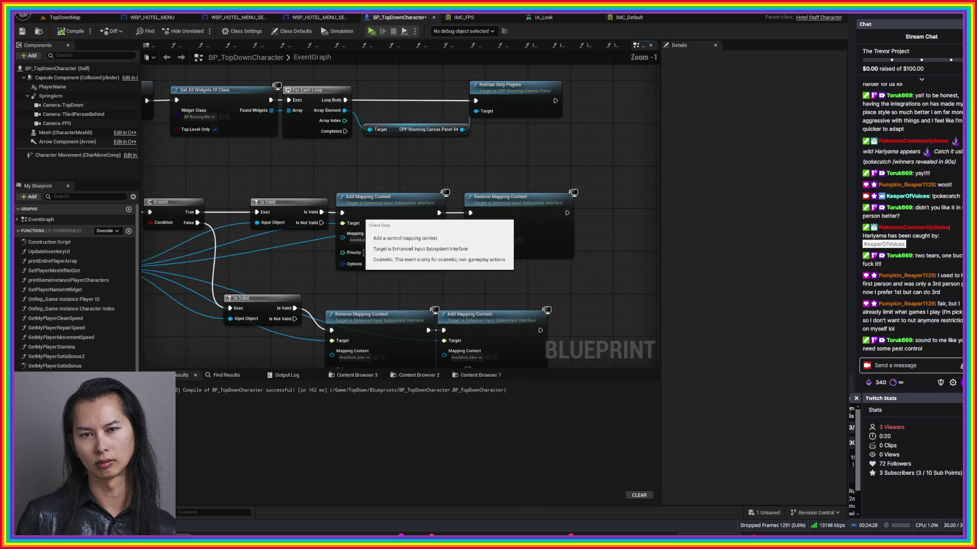
scroll(342, 189, "down", 2)
scroll(524, 290, "up", 2)
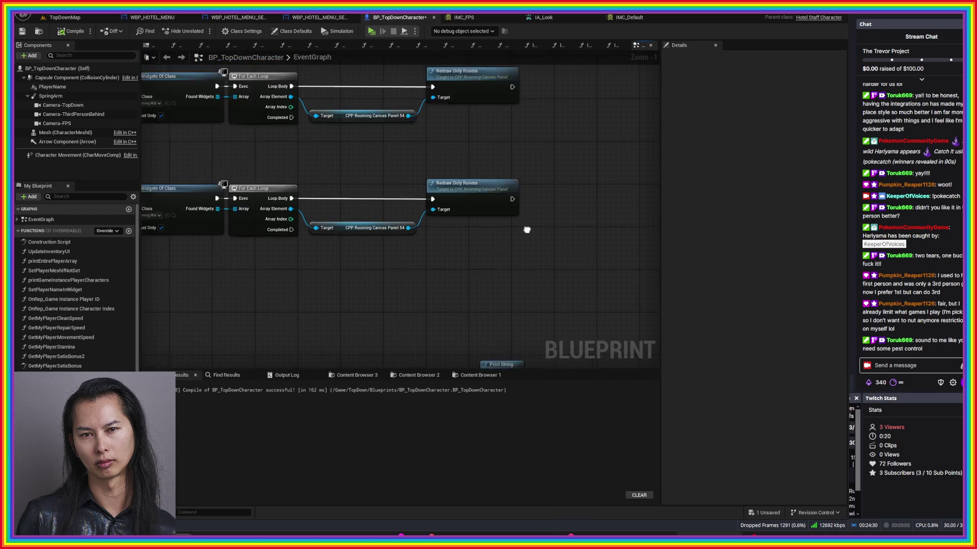
mouse_move(500, 416)
left_mouse_down()
mouse_move(447, 163)
mouse_move(343, 20)
left_mouse_up()
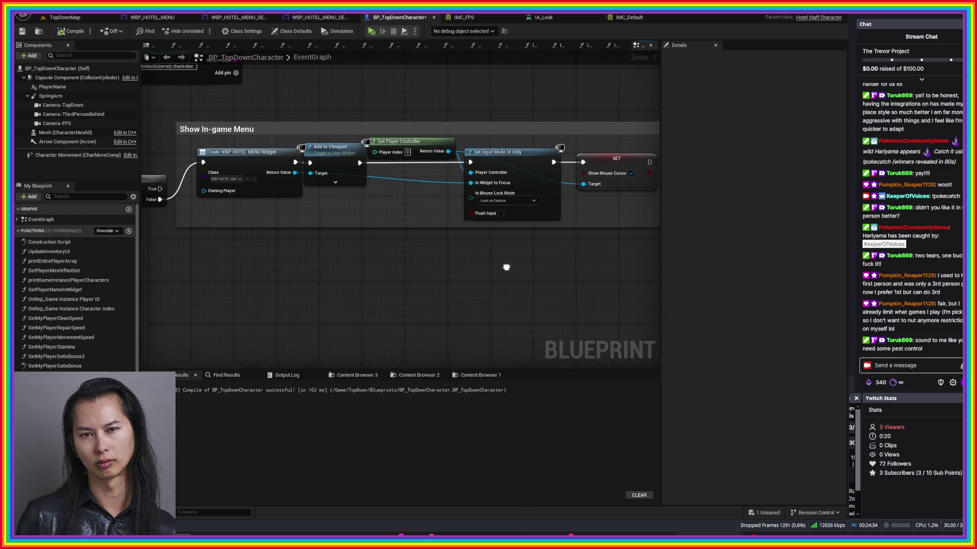
left_click_drag(508, 268, 511, 293)
left_click(508, 211)
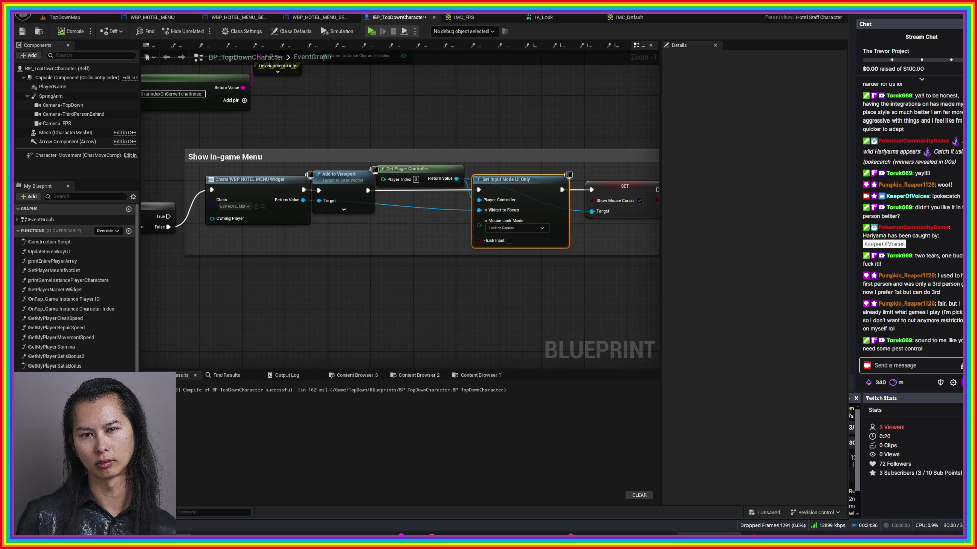
key("alt+Tab")
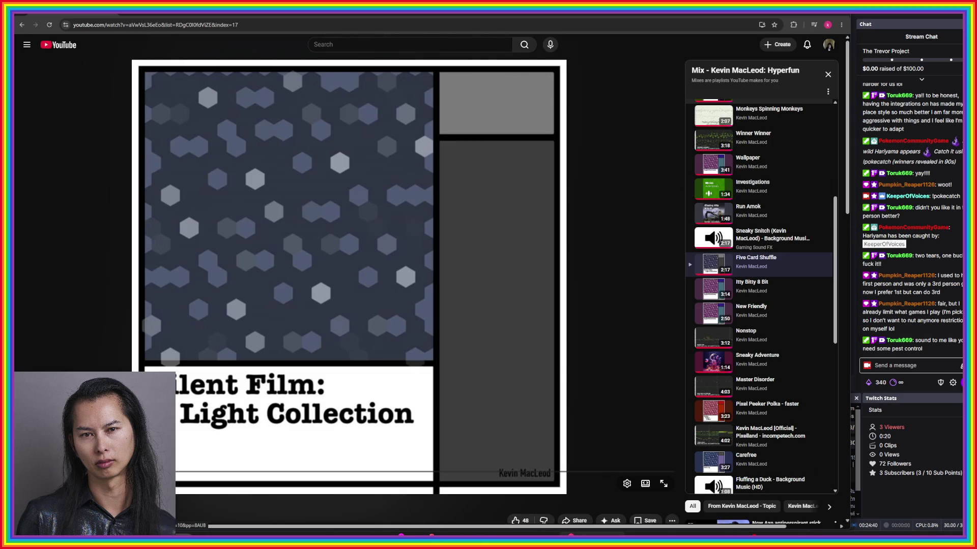
- Skip the Hyperfun mix ahead to the Sneaky Adventure track, then return to Unreal's Event Graph
left_click(758, 288)
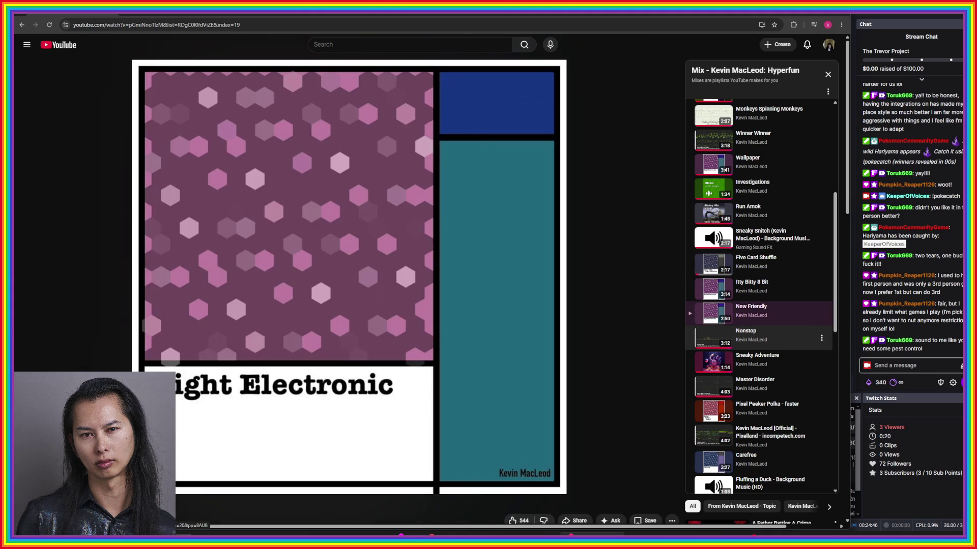
left_click(753, 333)
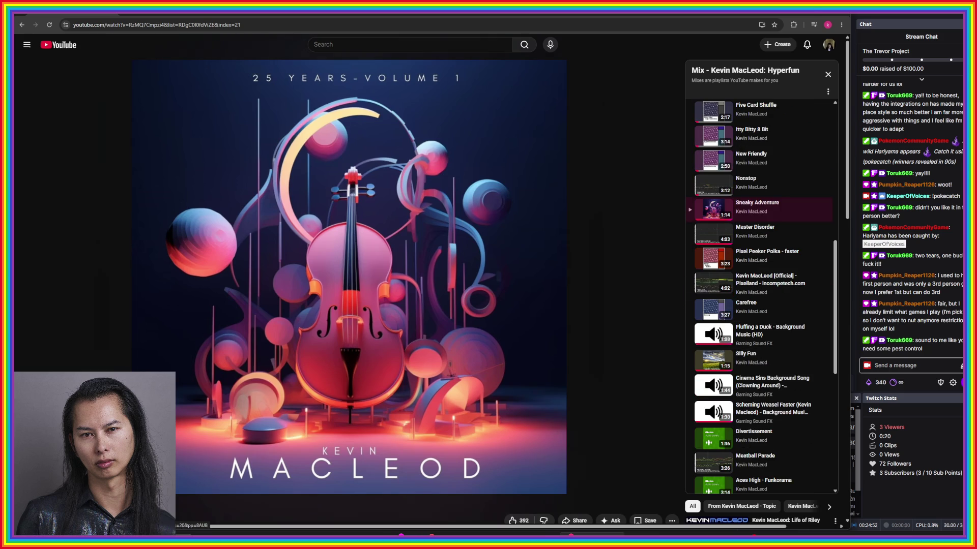
key("alt+Tab")
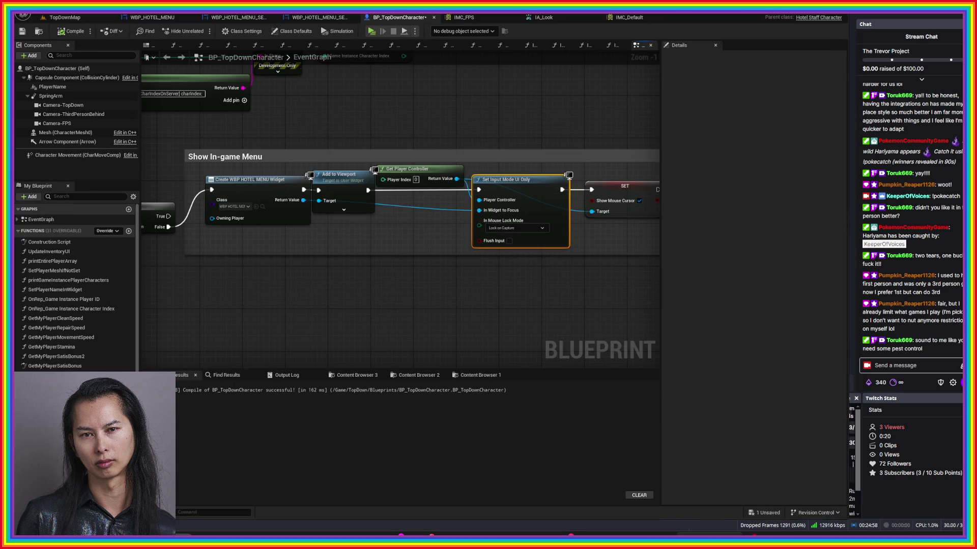
- Select the Get Controller, Cast To PlayerController and Set Input Mode Game Only nodes
scroll(450, 244, "down", 4)
scroll(445, 250, "up", 3)
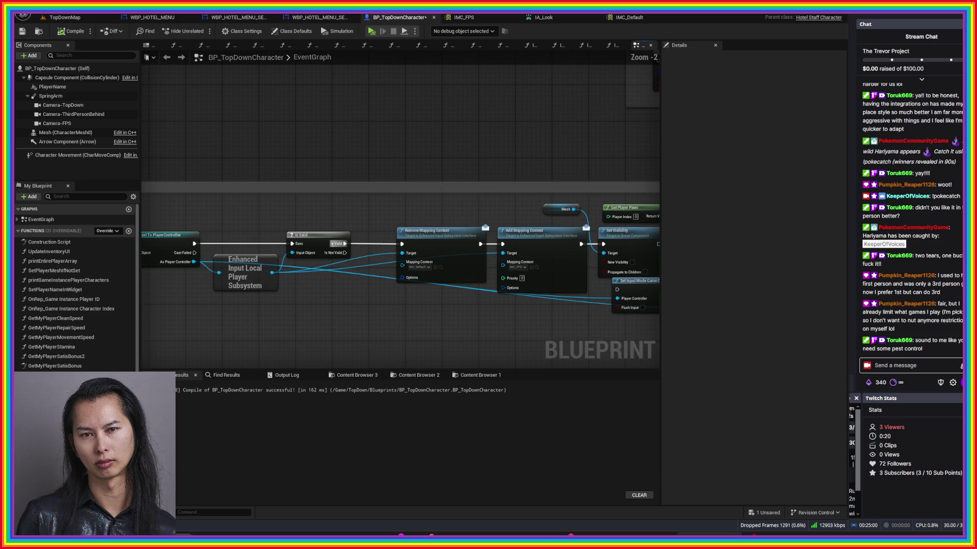
mouse_move(356, 255)
left_mouse_down()
mouse_move(305, 290)
mouse_move(290, 234)
mouse_move(223, 131)
left_mouse_up()
left_click_drag(432, 203, 751, 240)
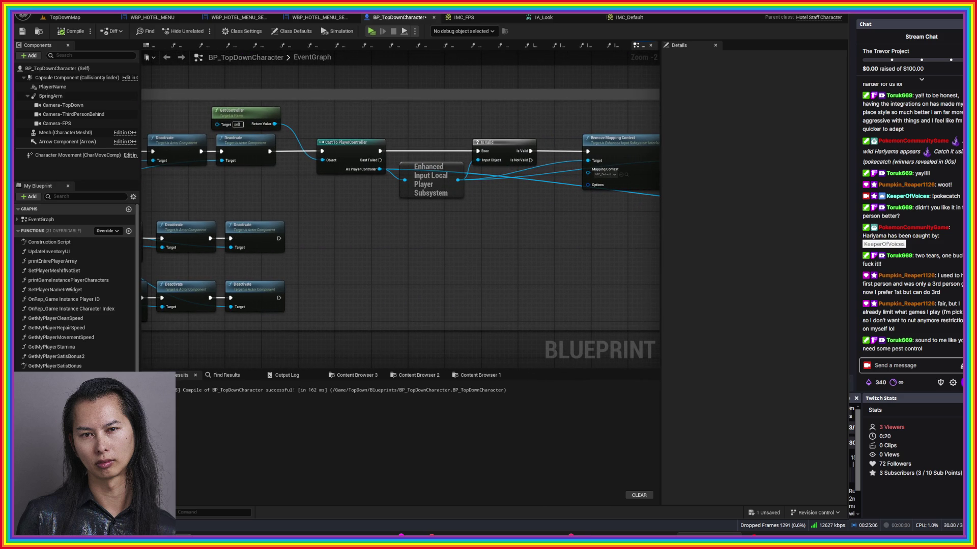
left_click(247, 111)
left_click(351, 142, "ctrl")
mouse_move(572, 219)
left_mouse_down()
mouse_move(447, 203)
mouse_move(221, 198)
left_mouse_up()
left_click(450, 165)
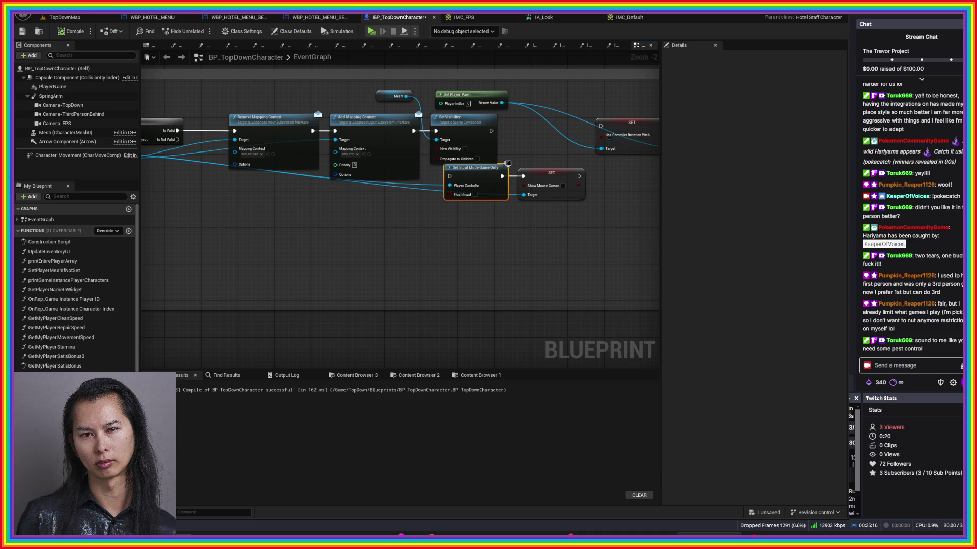
- Pan the graph over to the ESC for Close Rooming Widget section
mouse_move(508, 163)
left_mouse_down()
mouse_move(515, 244)
mouse_move(623, 414)
left_mouse_up()
mouse_move(487, 169)
left_mouse_down()
mouse_move(486, 280)
mouse_move(514, 316)
mouse_move(142, 211)
mouse_move(295, 252)
mouse_move(619, 244)
mouse_move(498, 290)
mouse_move(491, 179)
mouse_move(492, 234)
mouse_move(488, 184)
mouse_move(456, 199)
left_mouse_up()
scroll(456, 200, "down", 5)
scroll(423, 296, "up", 6)
left_click_drag(436, 248, 524, 92)
left_click_drag(467, 176, 437, 204)
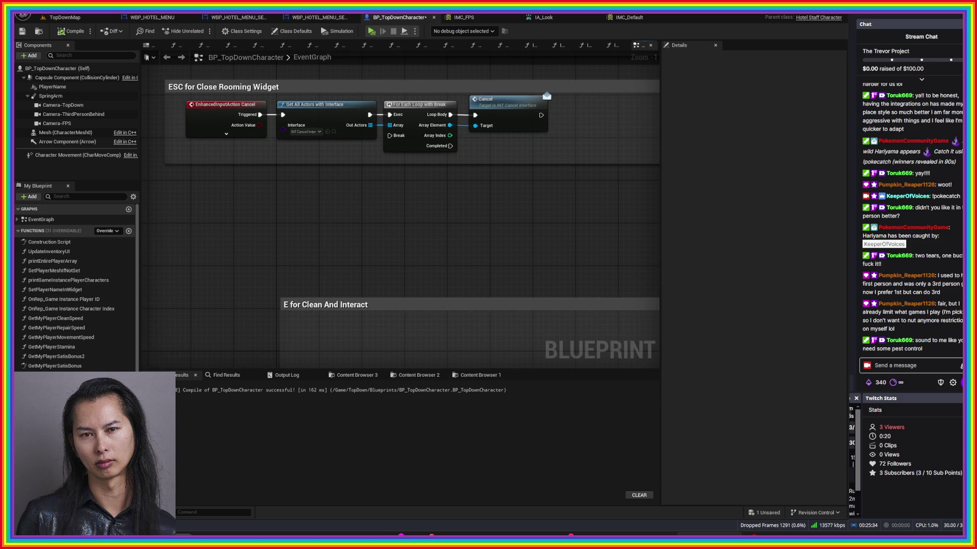
- Paste the copied controller and input-mode nodes and move them into open space
key("ctrl+z")
scroll(219, 153, "down", 4)
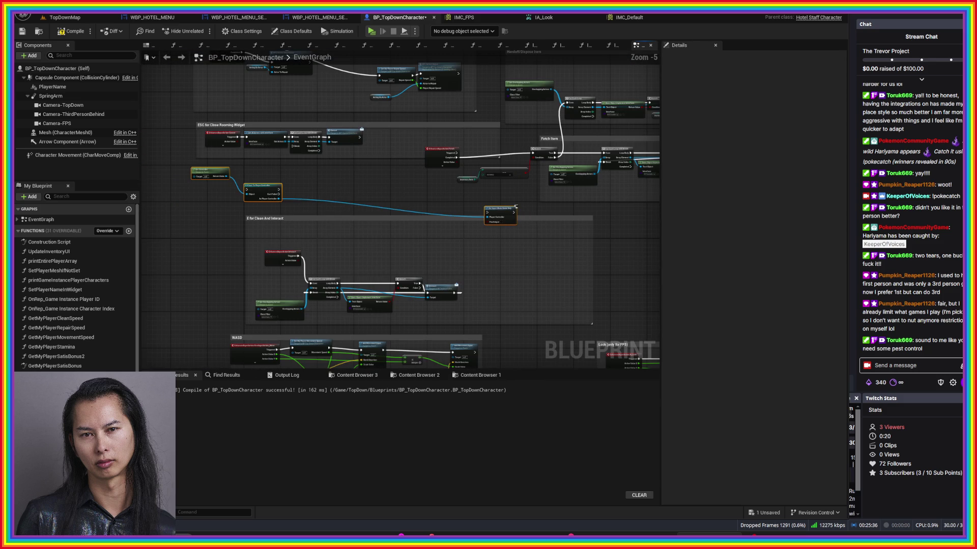
mouse_move(365, 177)
left_mouse_down()
mouse_move(525, 200)
mouse_move(402, 175)
mouse_move(402, 148)
mouse_move(441, 130)
mouse_move(421, 133)
left_mouse_up()
left_click_drag(482, 167, 425, 163)
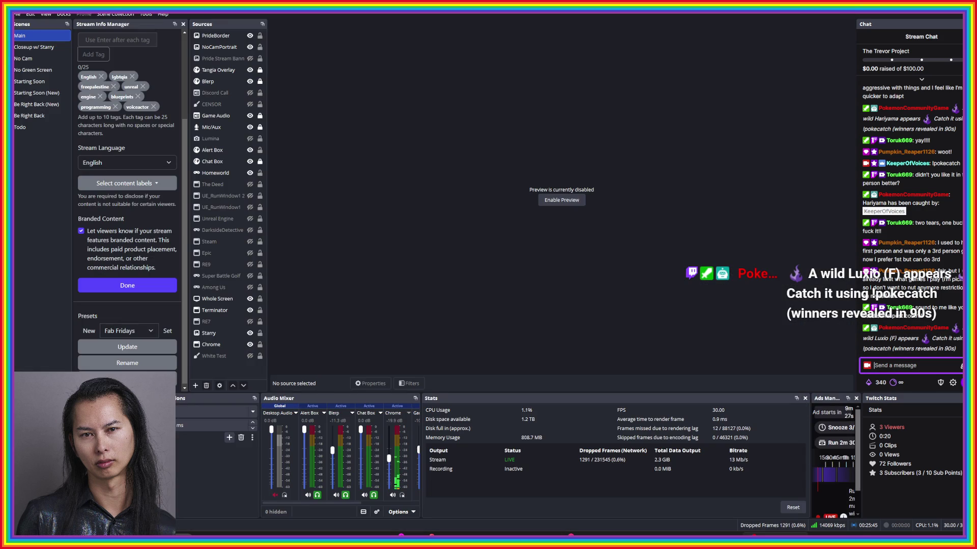
- Send the 'ch' catch command in the stream chat, then go back to Unreal
left_click(905, 365)
type("!pokecat")
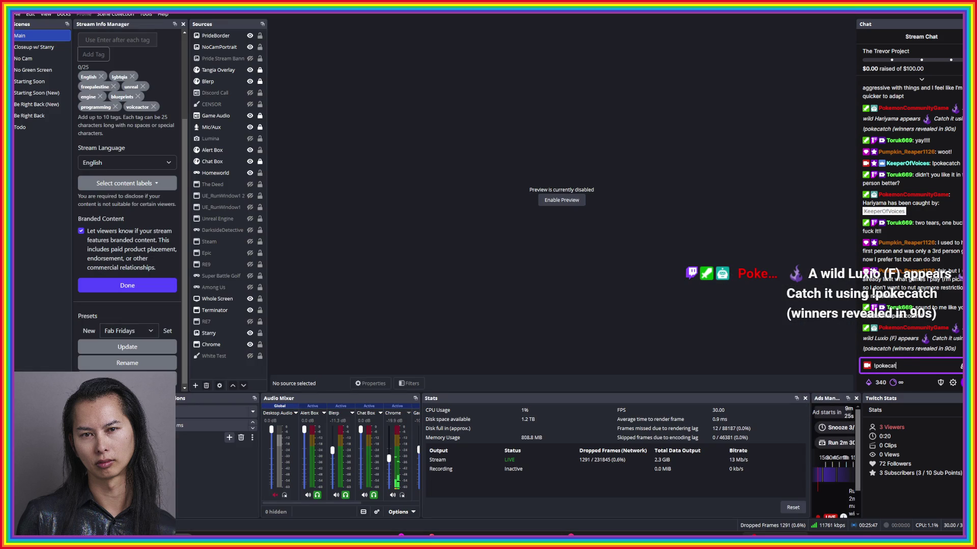
type("ch")
key("Return")
key("alt+Tab")
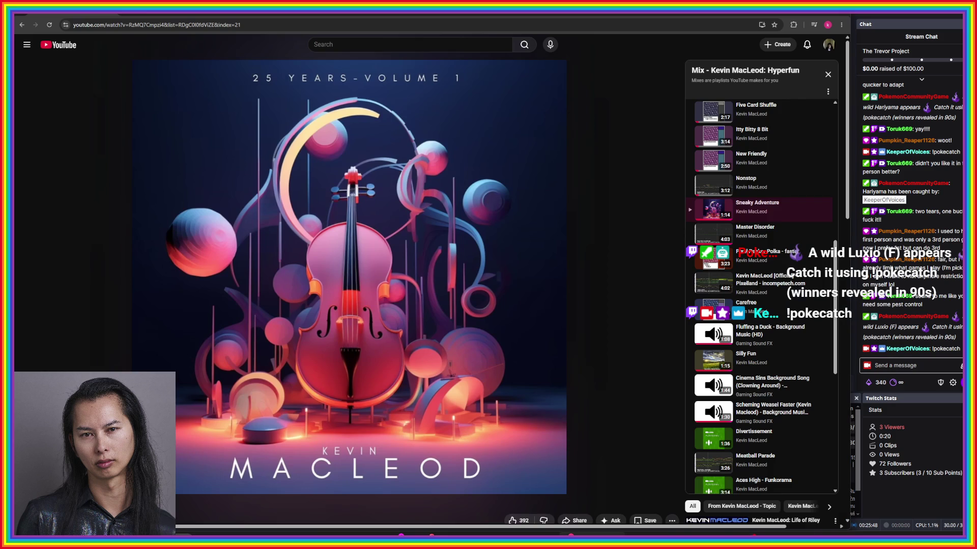
key("alt+Tab")
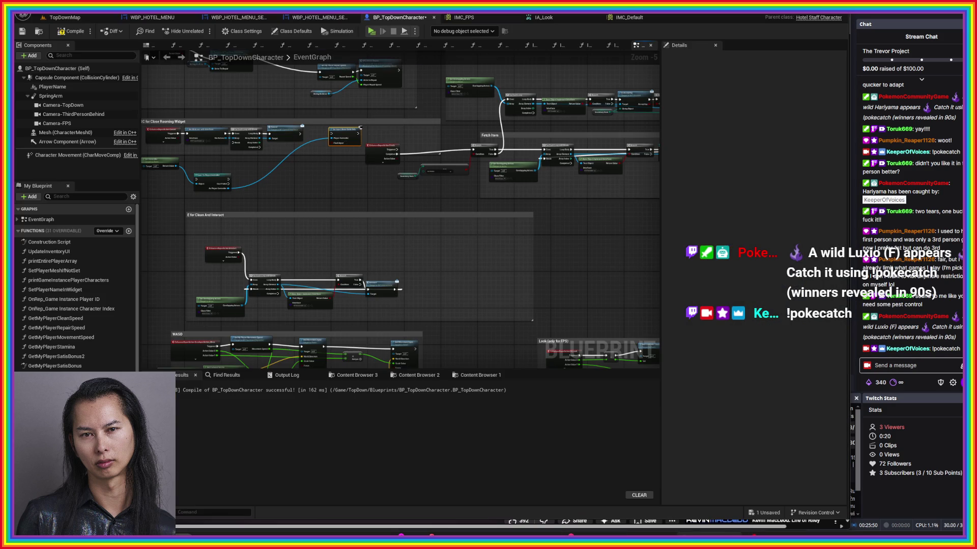
- Shift the red Enhanced Input Action node and two reroute nodes to the right
mouse_move(407, 203)
left_mouse_down()
mouse_move(390, 280)
mouse_move(364, 301)
left_mouse_up()
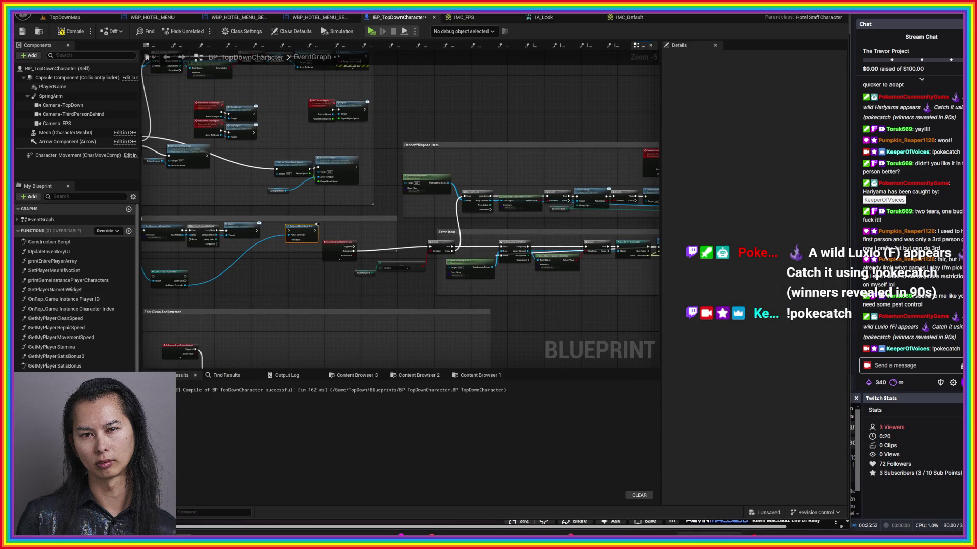
left_click_drag(339, 243, 400, 238)
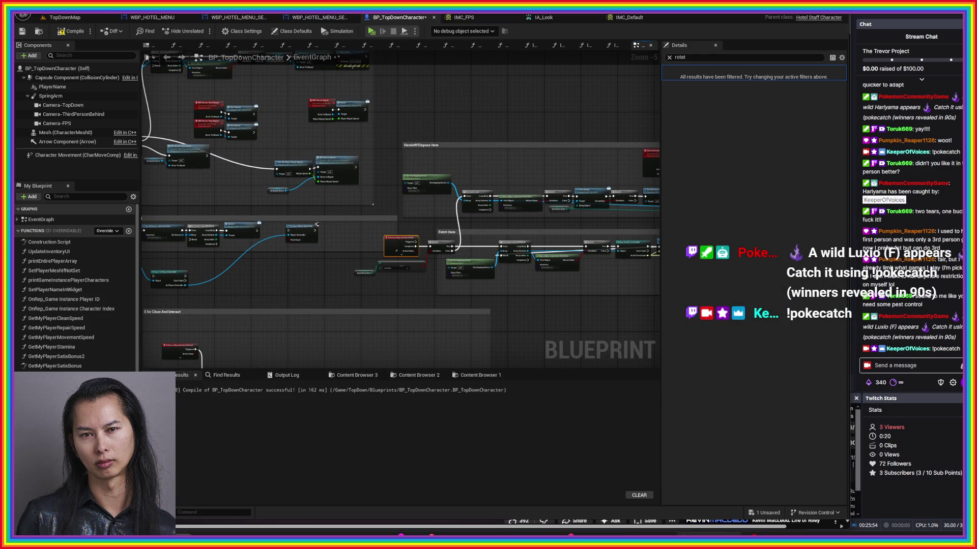
scroll(357, 214, "down", 1)
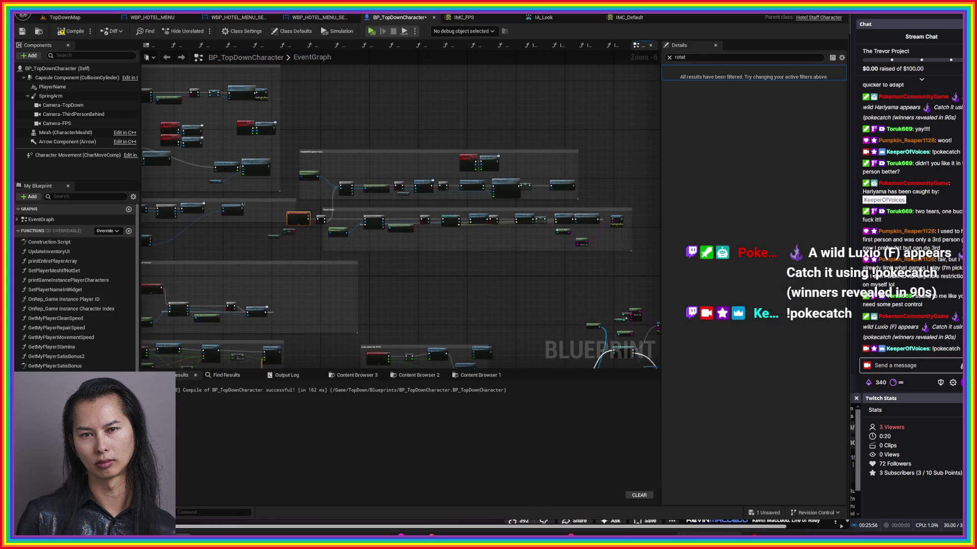
left_click_drag(292, 240, 302, 244)
left_click_drag(289, 232, 307, 235)
key("Escape")
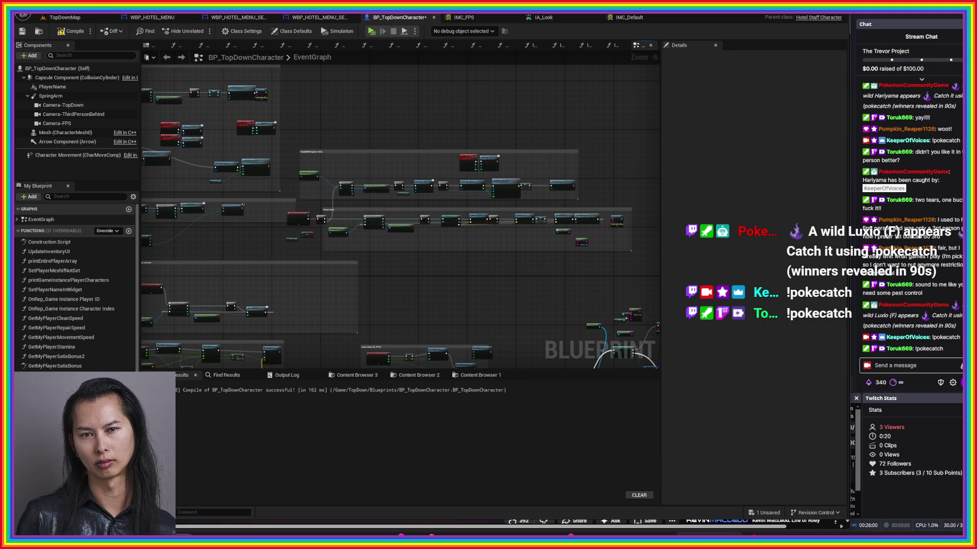
- Move both comment groups with their nodes to the right to make room
left_click_drag(631, 259, 298, 141)
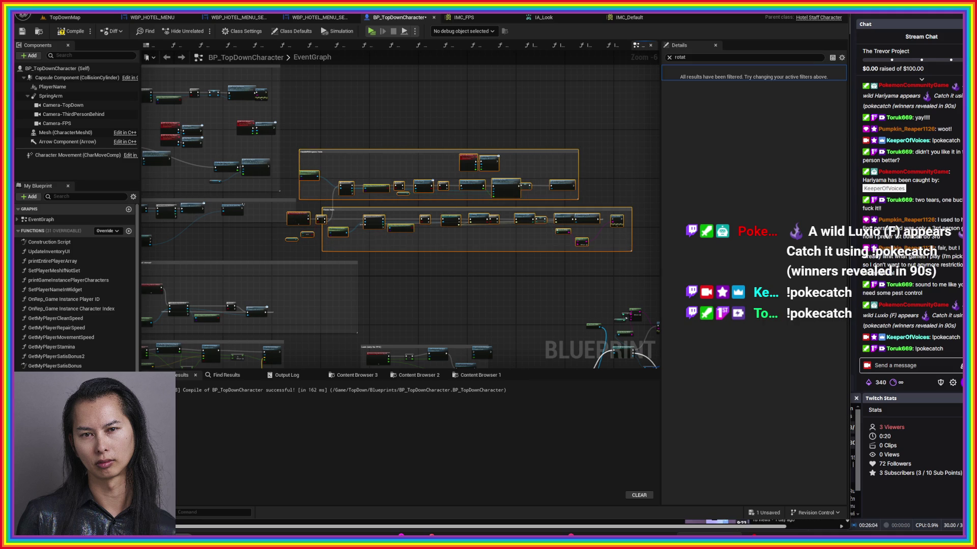
left_click_drag(327, 152, 383, 148)
key("Escape")
scroll(434, 217, "up", 4)
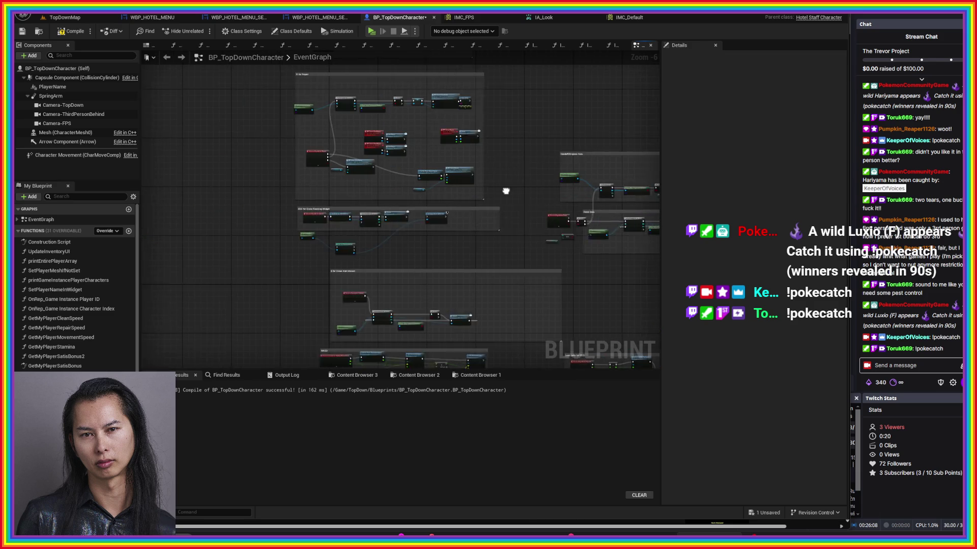
- Arrange the Get Controller, cast and input-mode nodes and wire Cancel into Cast To PlayerController
left_click_drag(189, 249, 330, 250)
left_click_drag(285, 282, 500, 190)
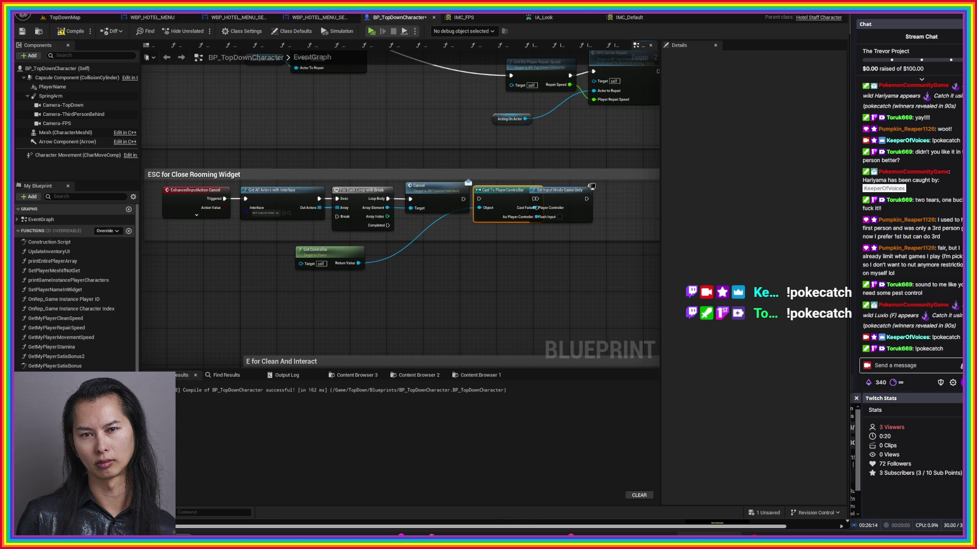
left_click_drag(560, 190, 611, 195)
mouse_move(463, 199)
left_mouse_down()
mouse_move(596, 206)
mouse_move(598, 193)
mouse_move(579, 190)
left_mouse_up()
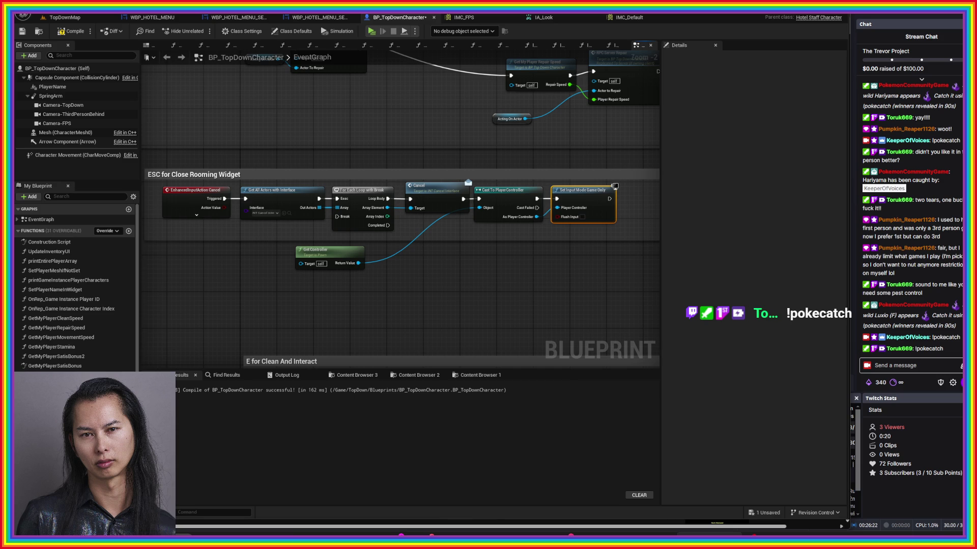
- Enable Flush Input on Set Input Mode Game Only and compile the character blueprint
left_click(583, 217)
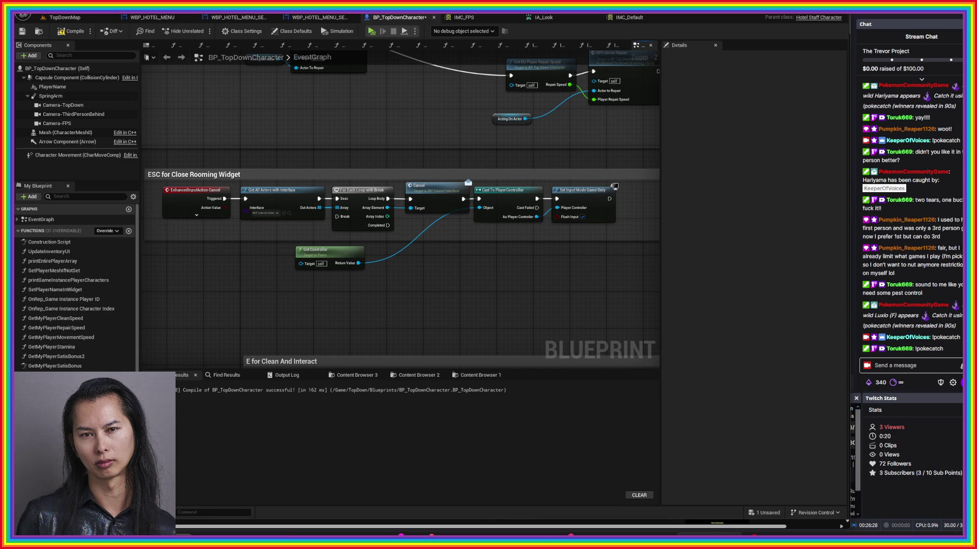
left_click(61, 32)
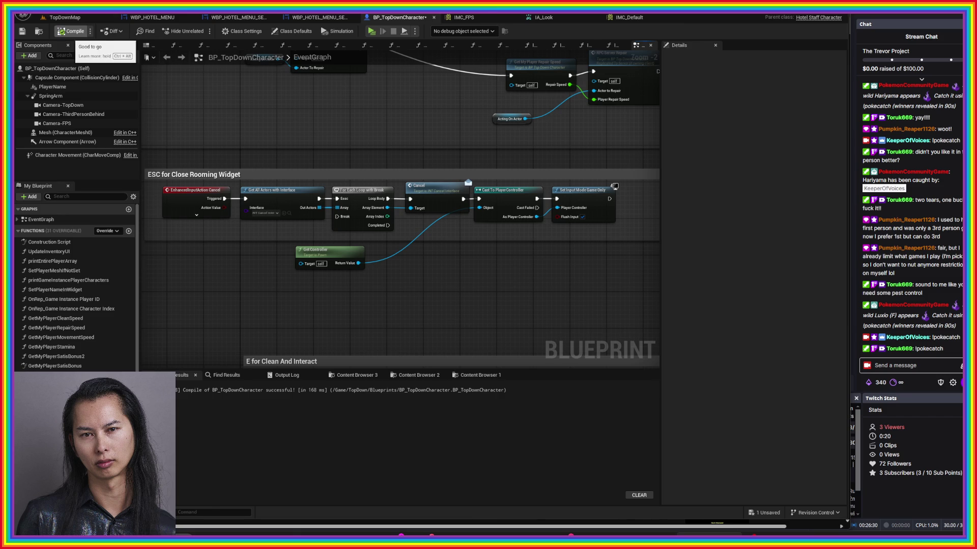
left_click(65, 17)
left_click(202, 31)
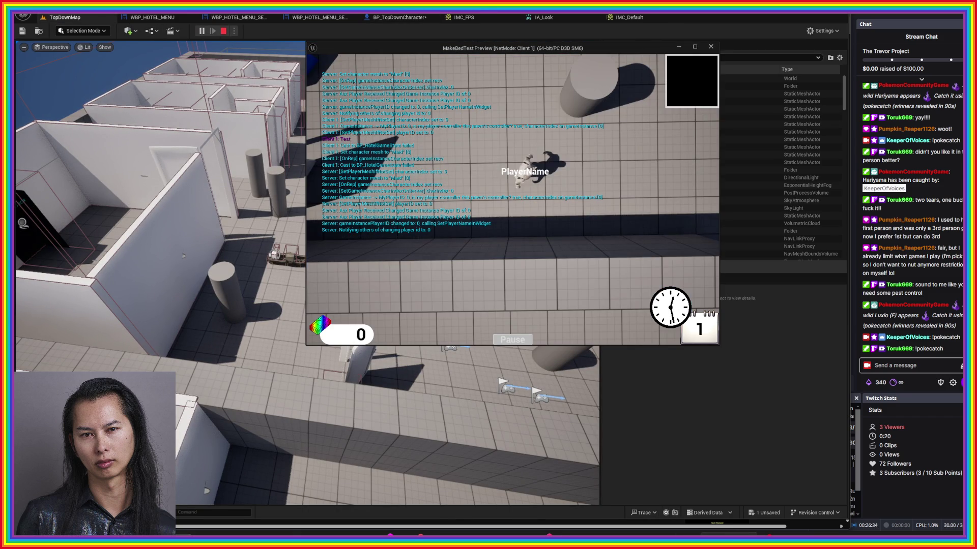
key("Escape")
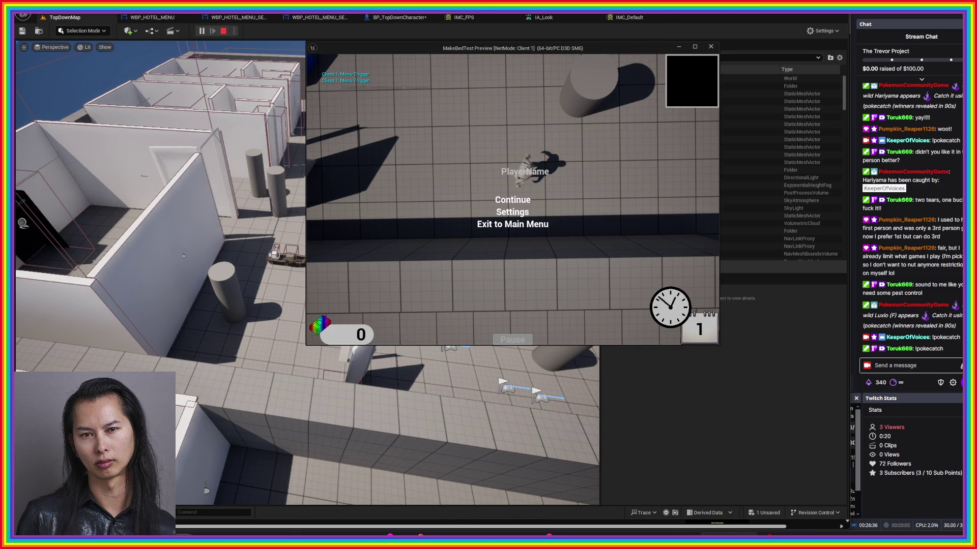
left_click(512, 212)
left_click(512, 200)
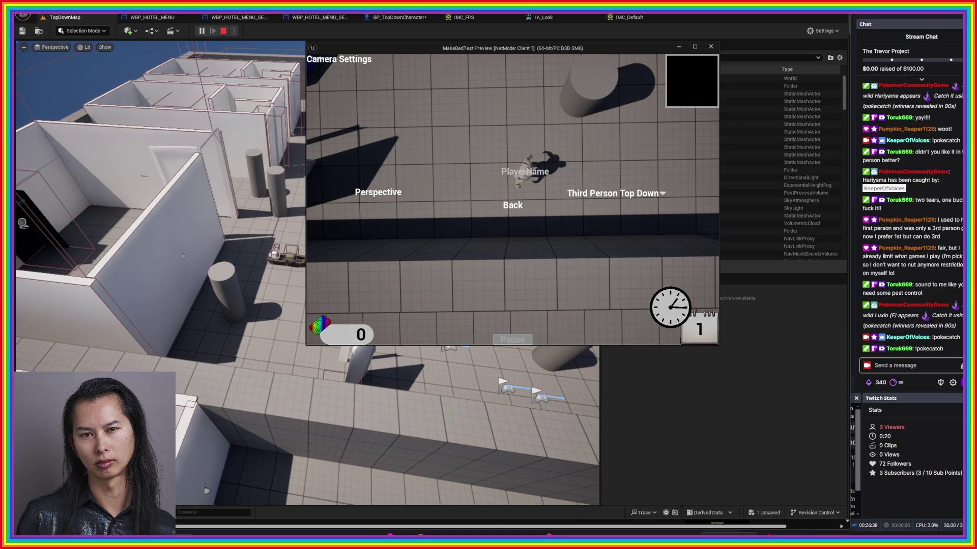
left_click(615, 193)
left_click(587, 204)
left_click(512, 205)
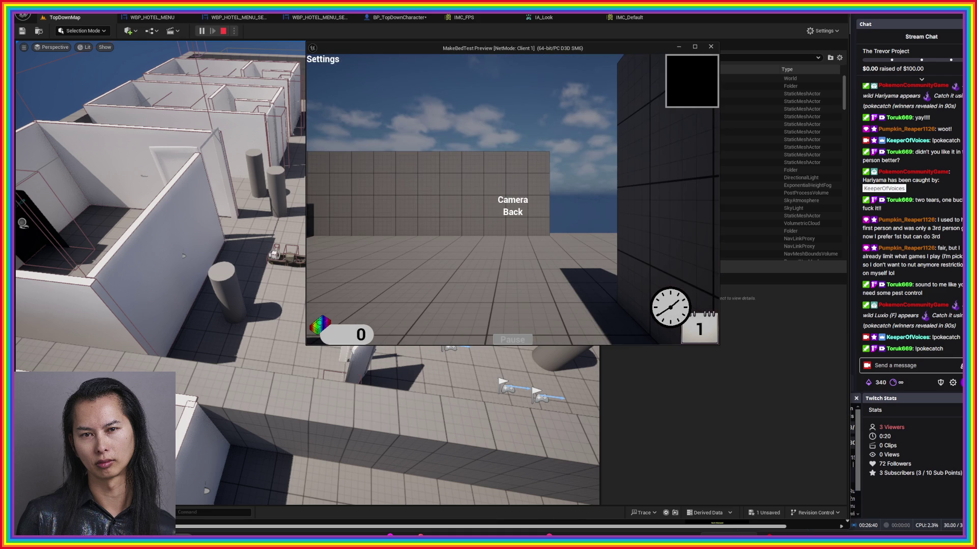
left_click(512, 212)
left_click(512, 200)
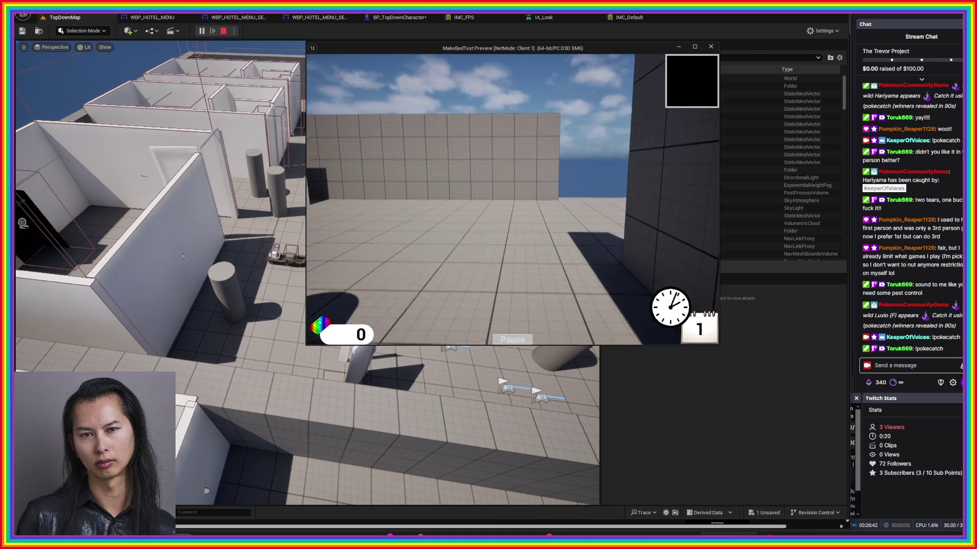
key("w")
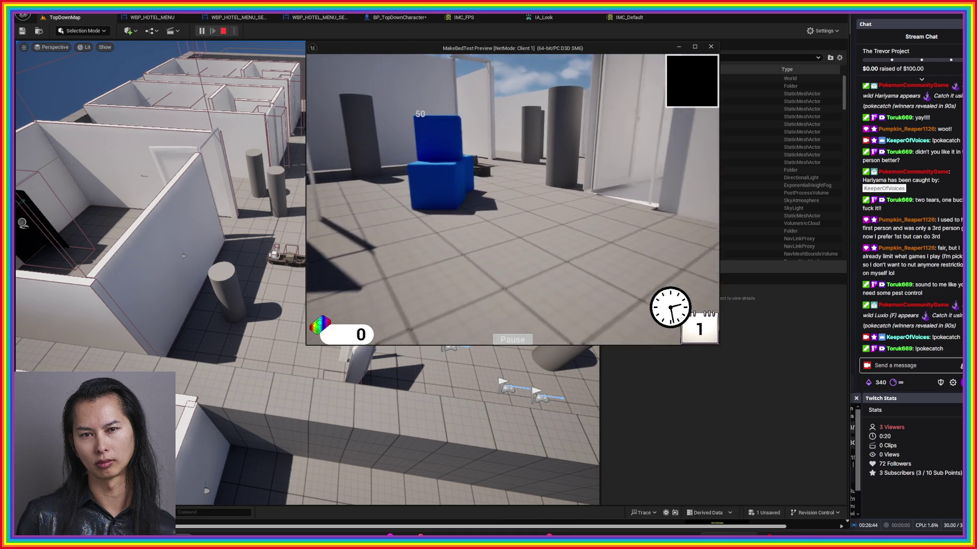
key("w")
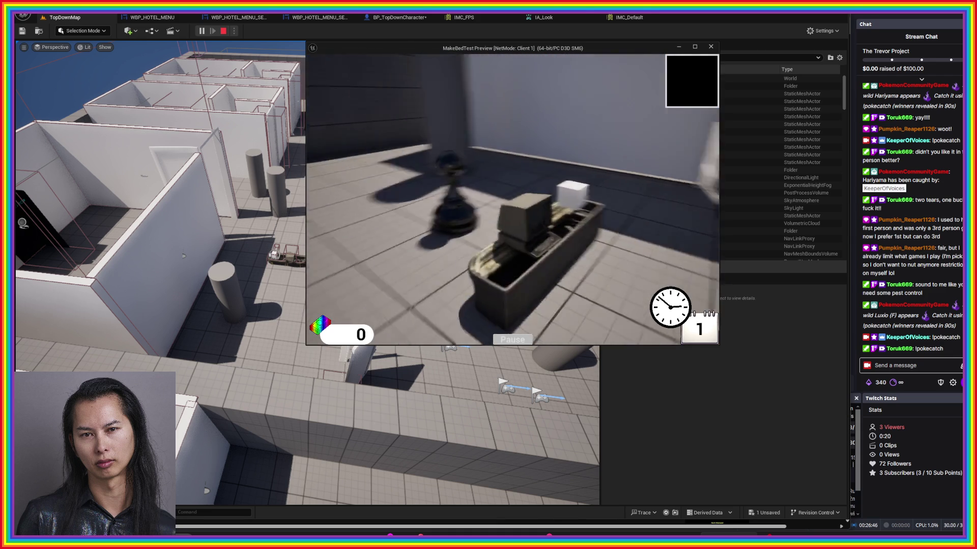
key("w")
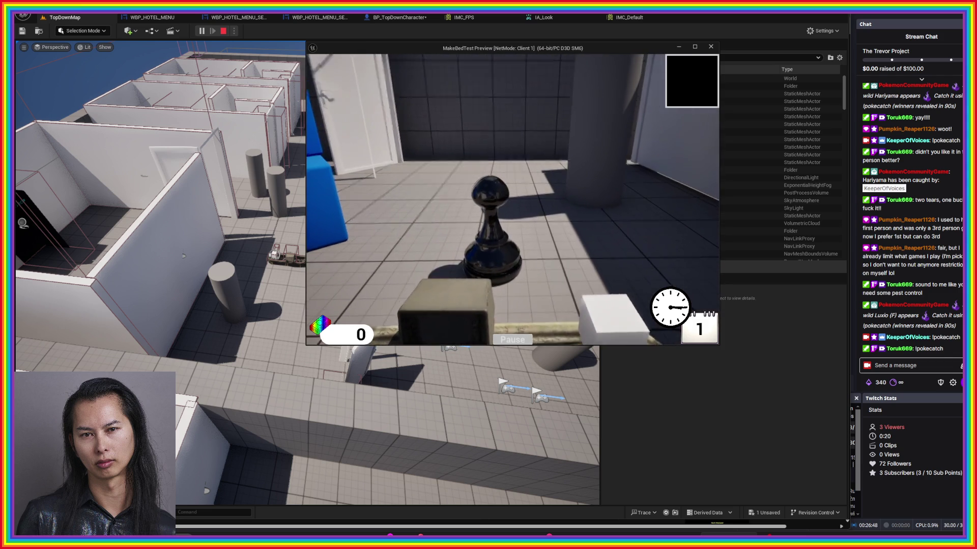
key("w")
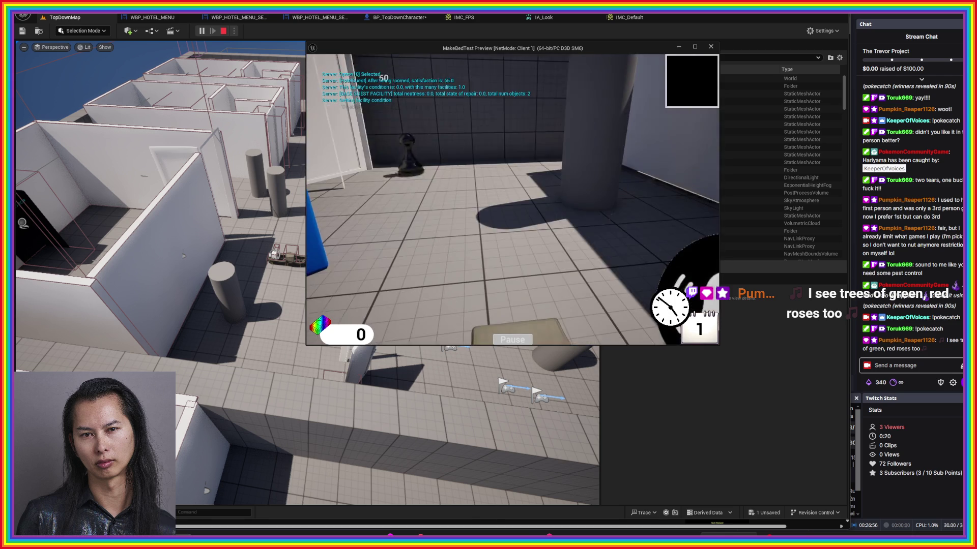
key("w")
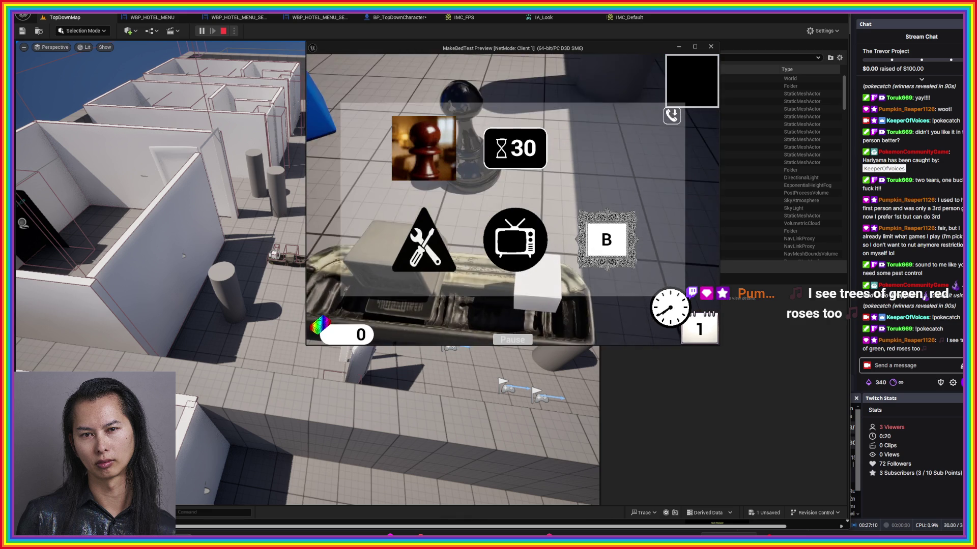
key("Escape")
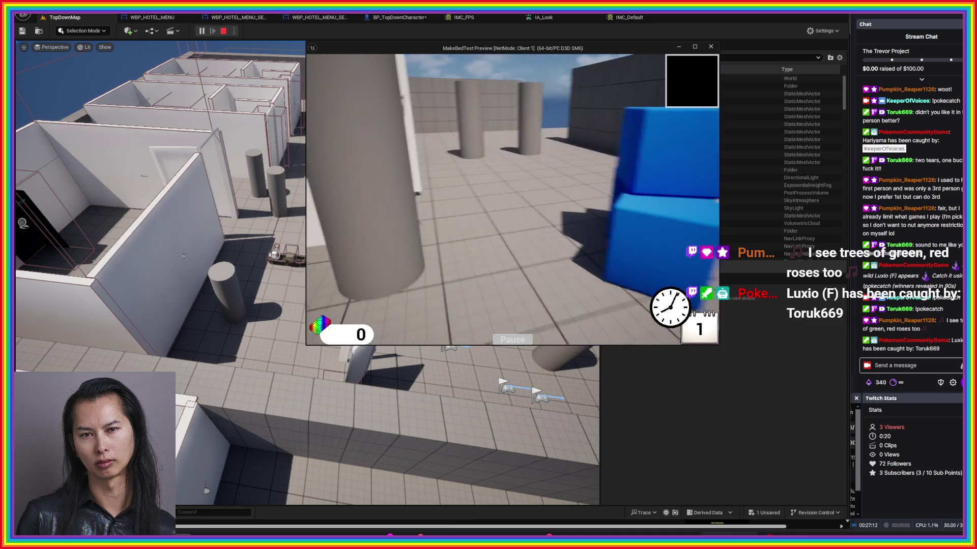
key("a")
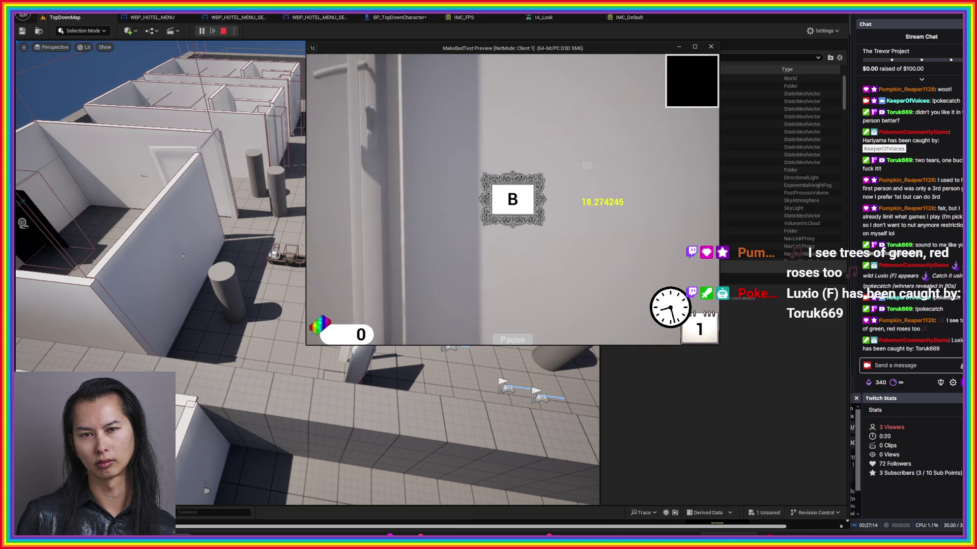
key("a")
key("d")
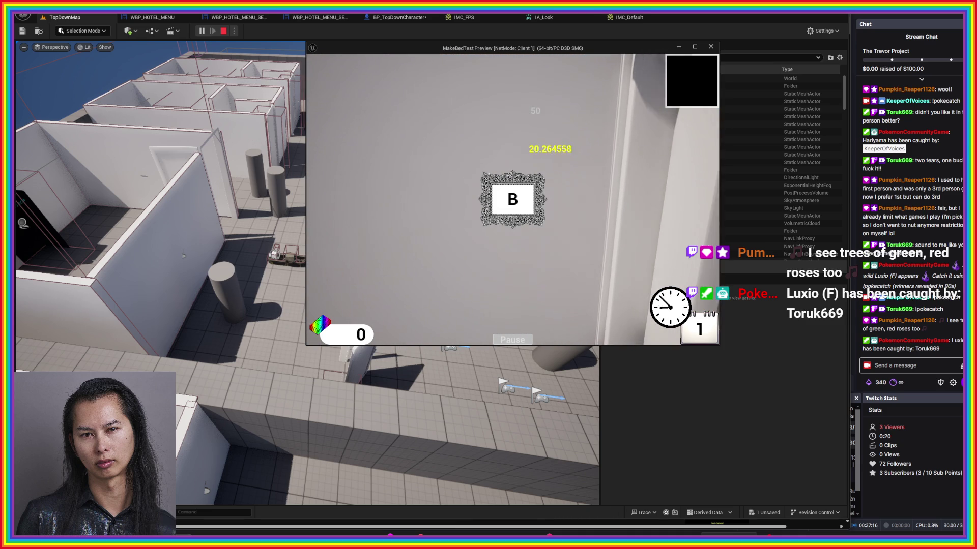
key("w")
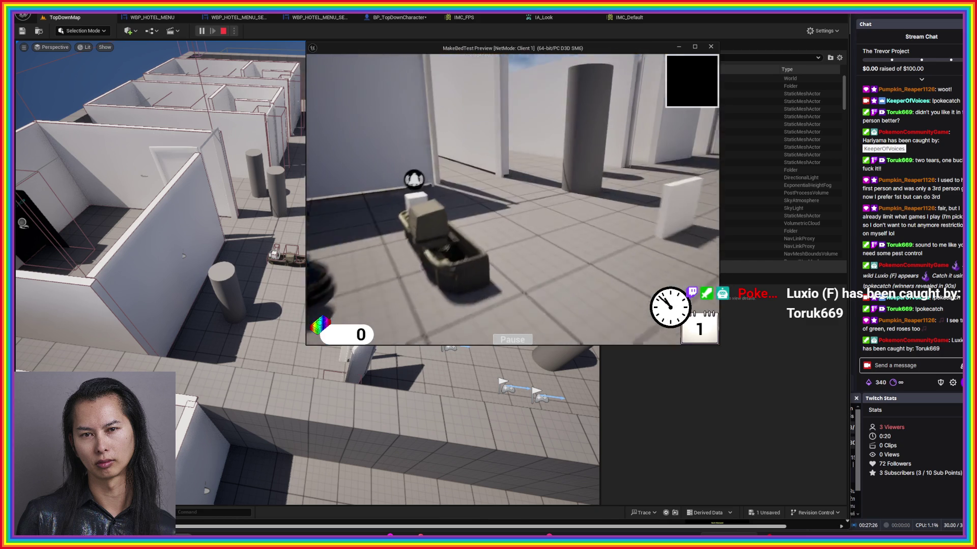
key("w")
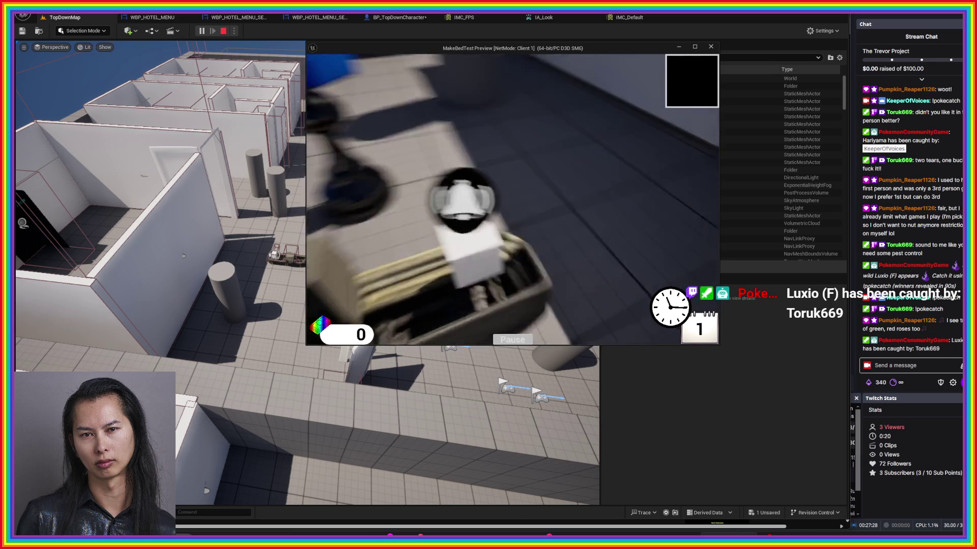
key("s")
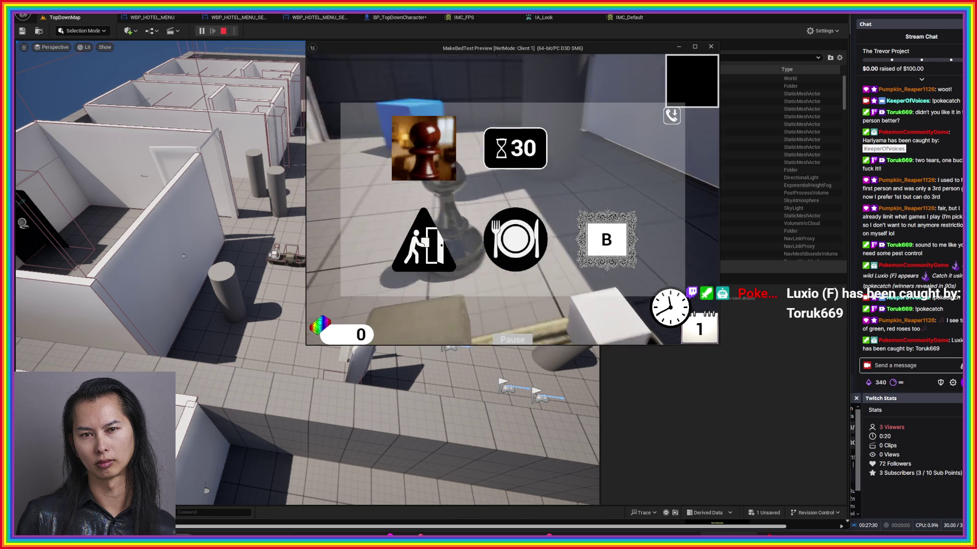
key("Escape")
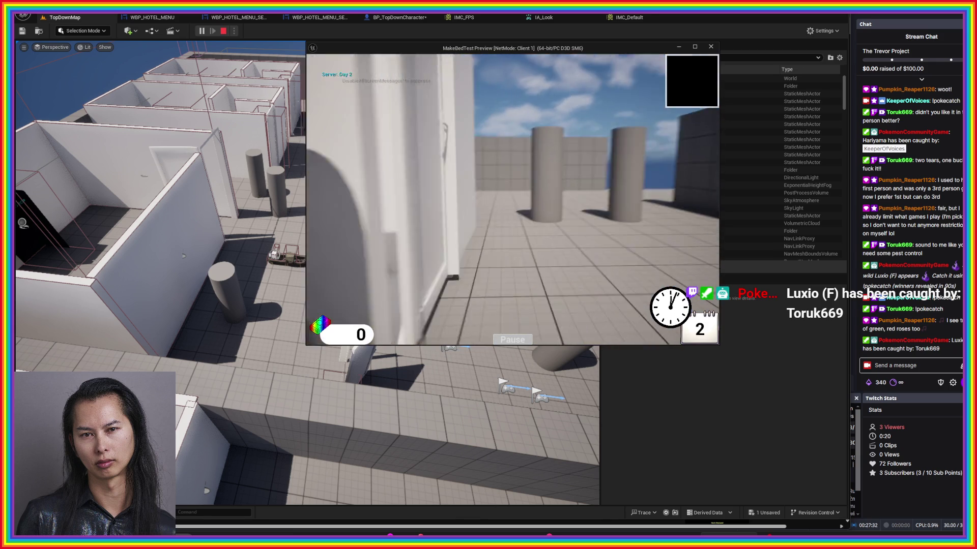
key("w")
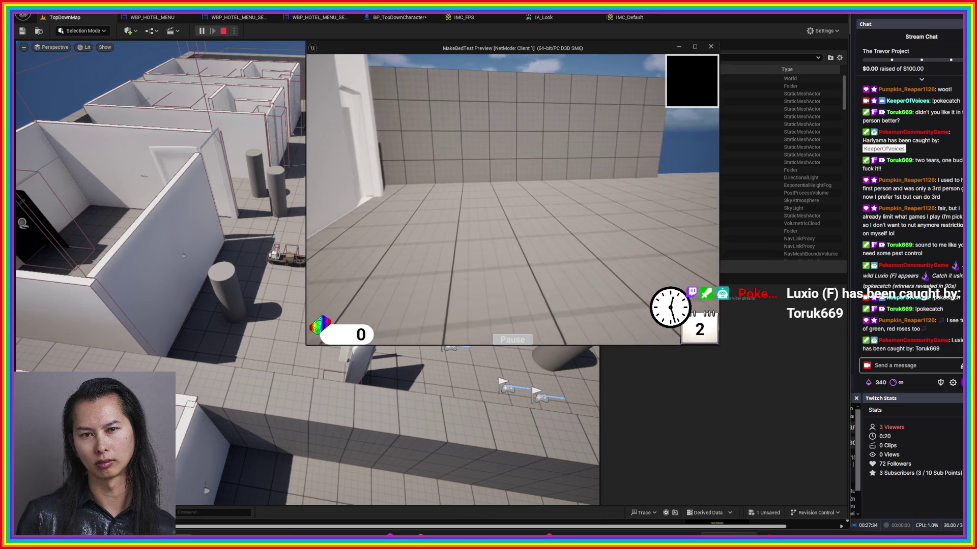
key("w")
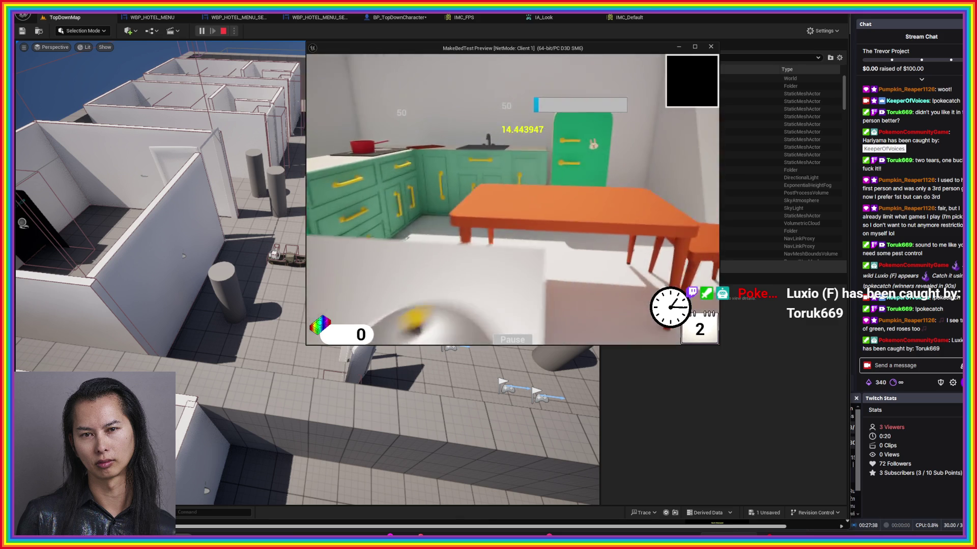
mouse_move(512, 200)
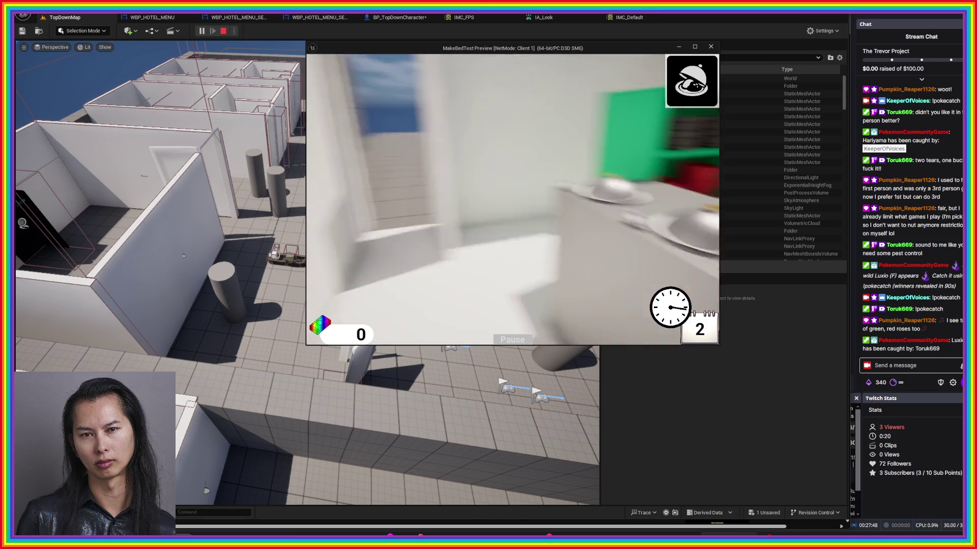
key("w")
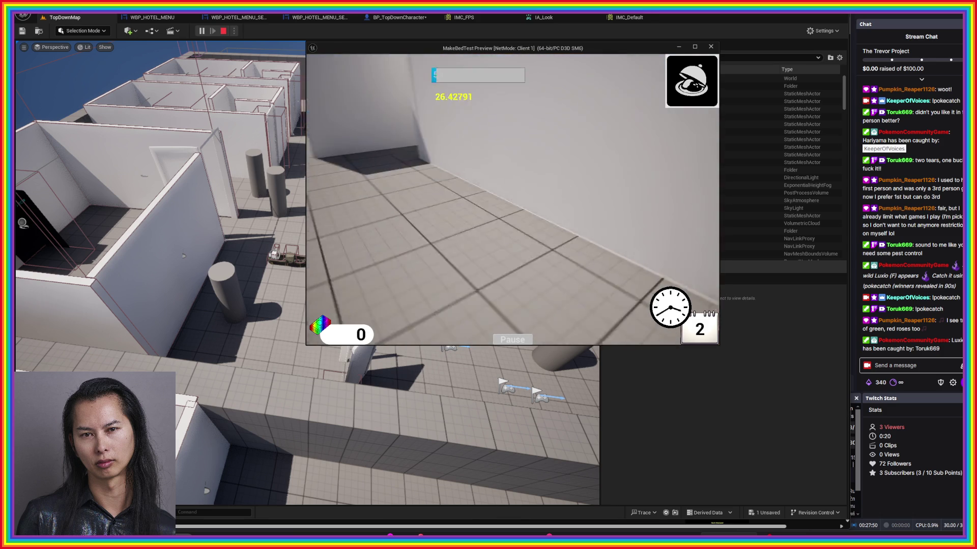
key("w")
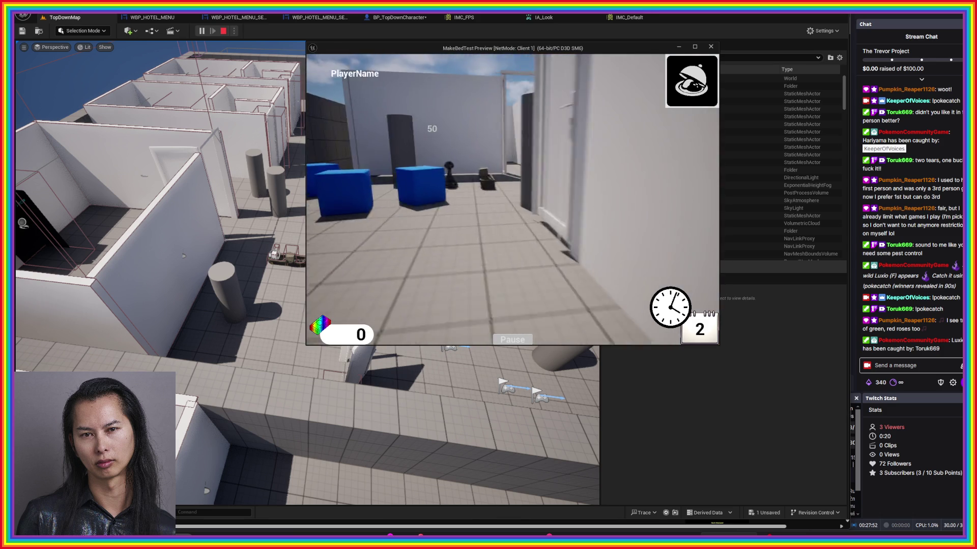
key("w")
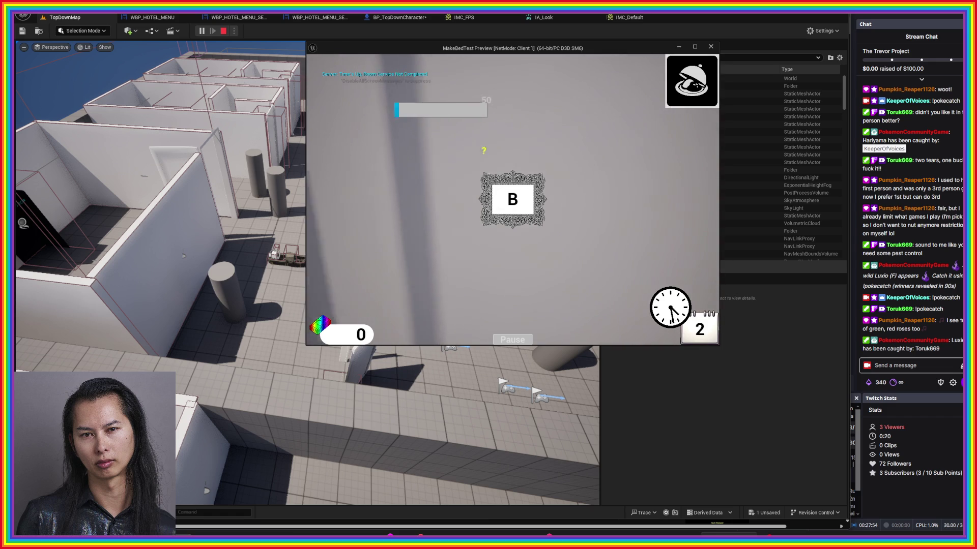
key("w")
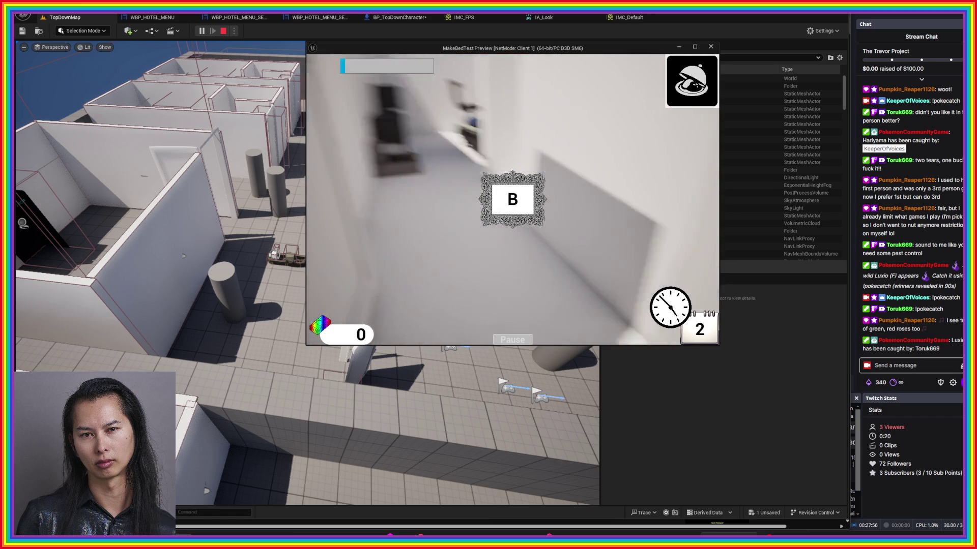
key("w")
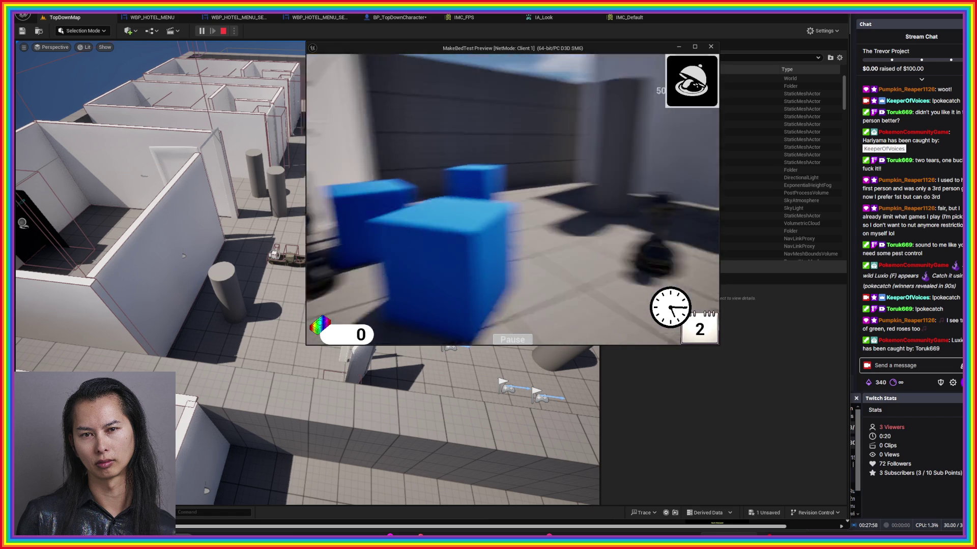
key("w")
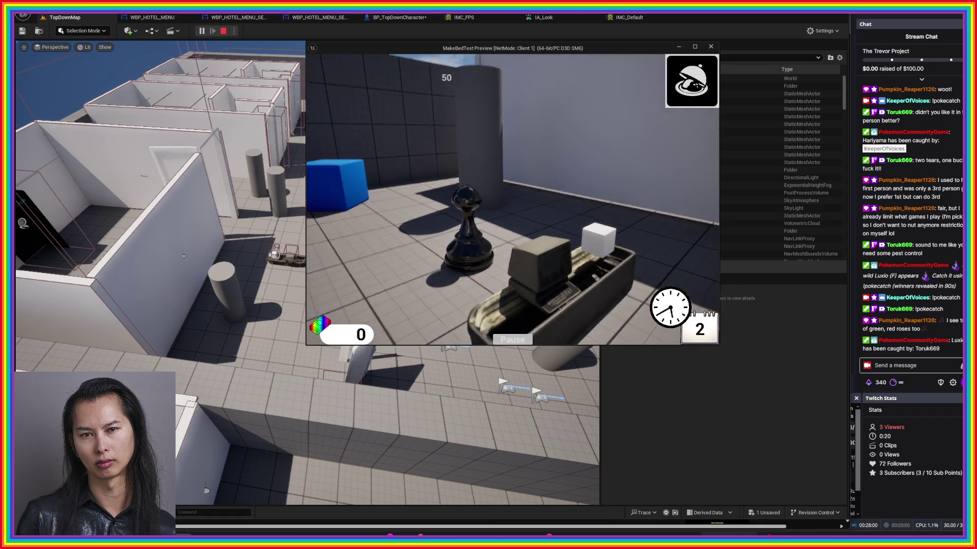
key("Escape")
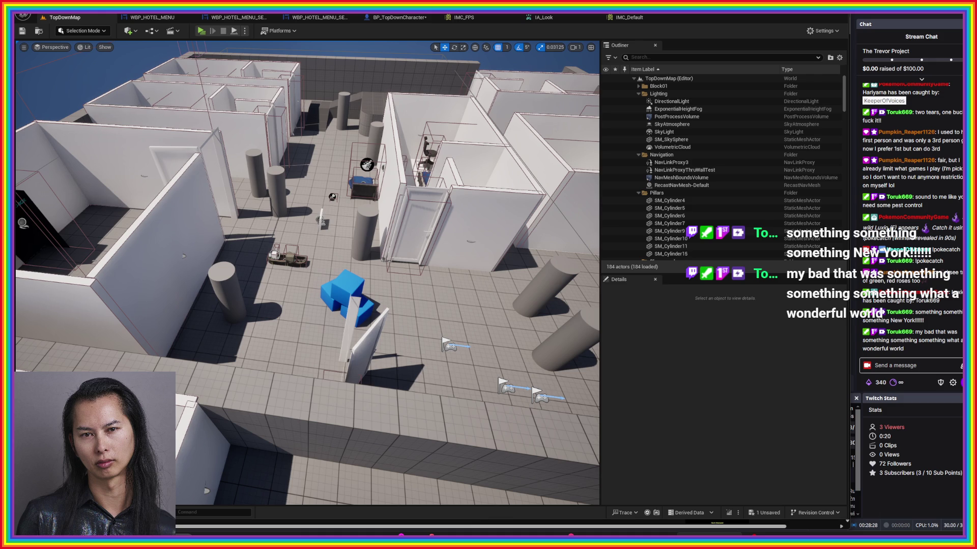
key("d")
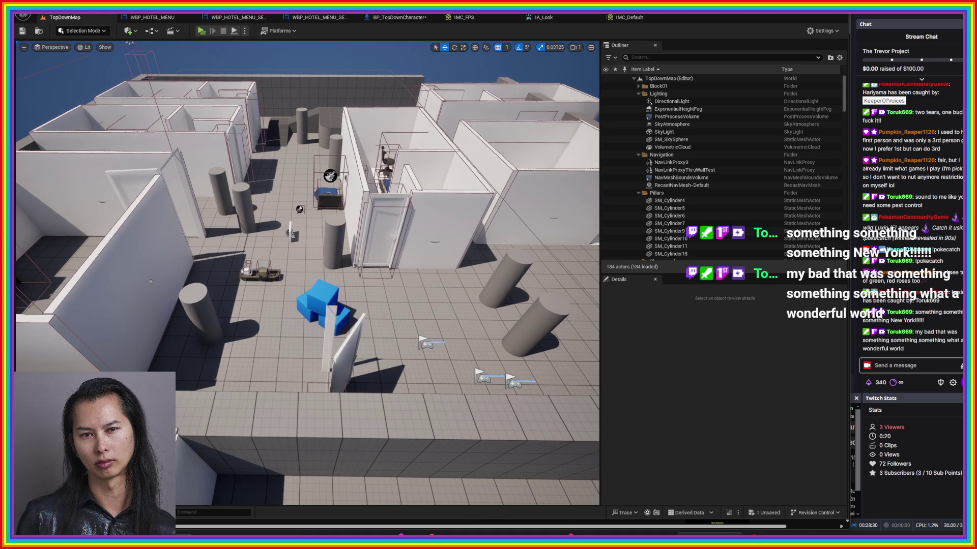
mouse_move(592, 532)
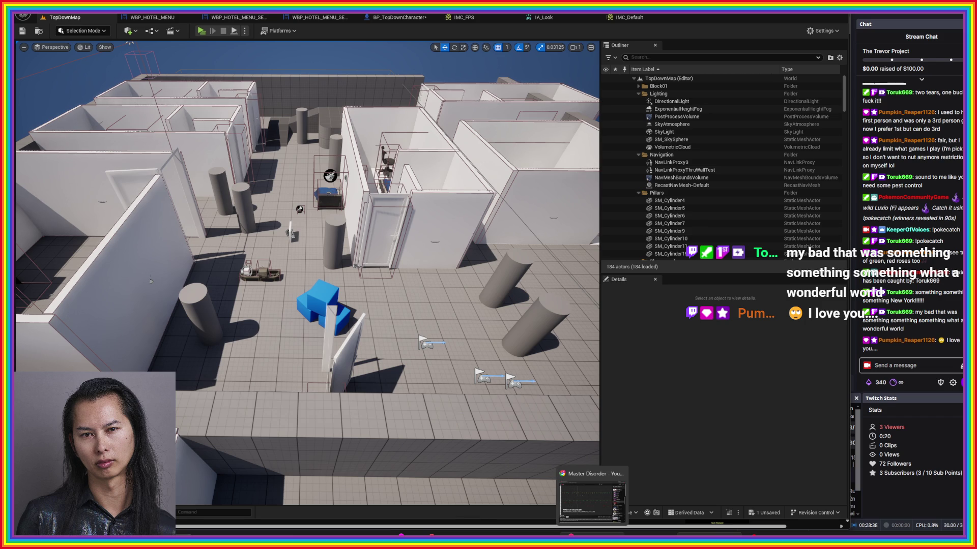
left_click(592, 531)
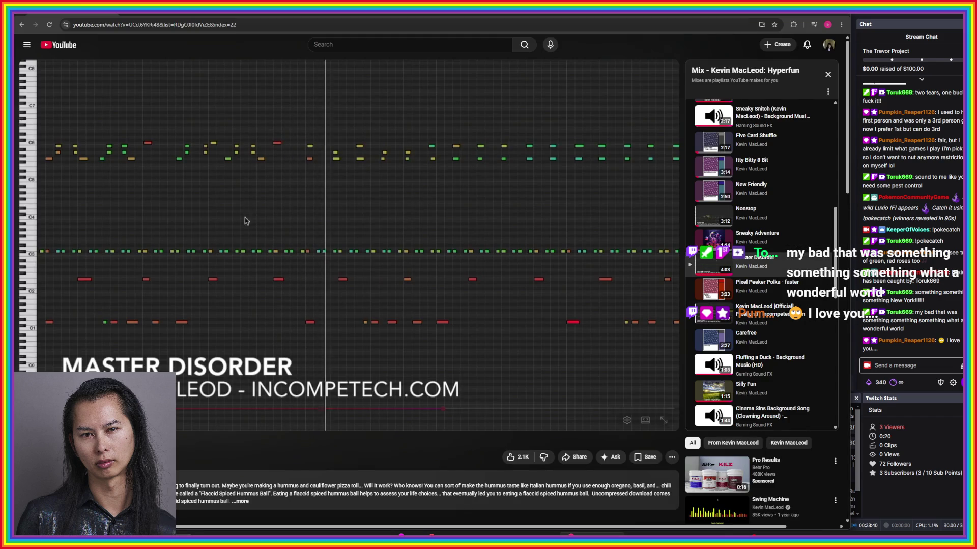
- Search the web for 'jira', visit Atlassian's Jira site, then go back to the YouTube tab
key("ctrl+t")
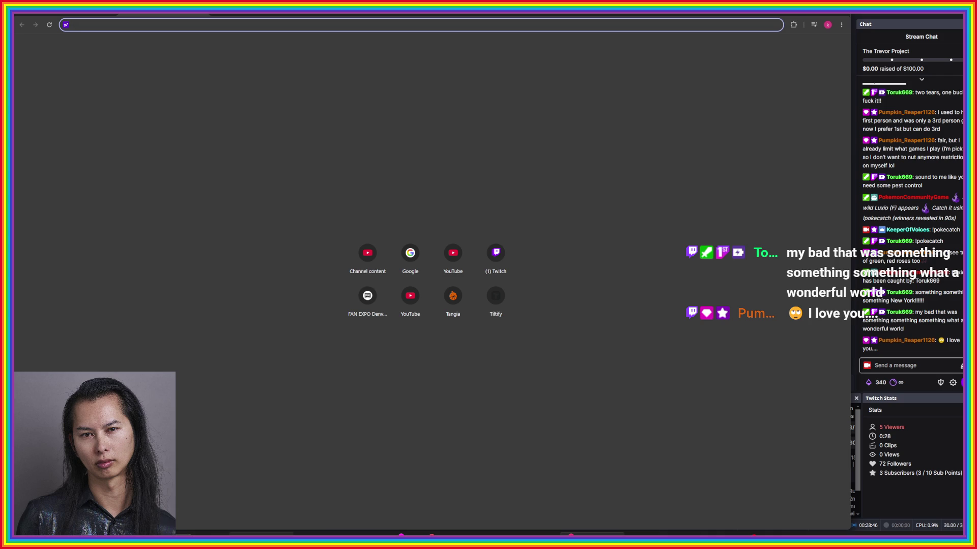
type("jira")
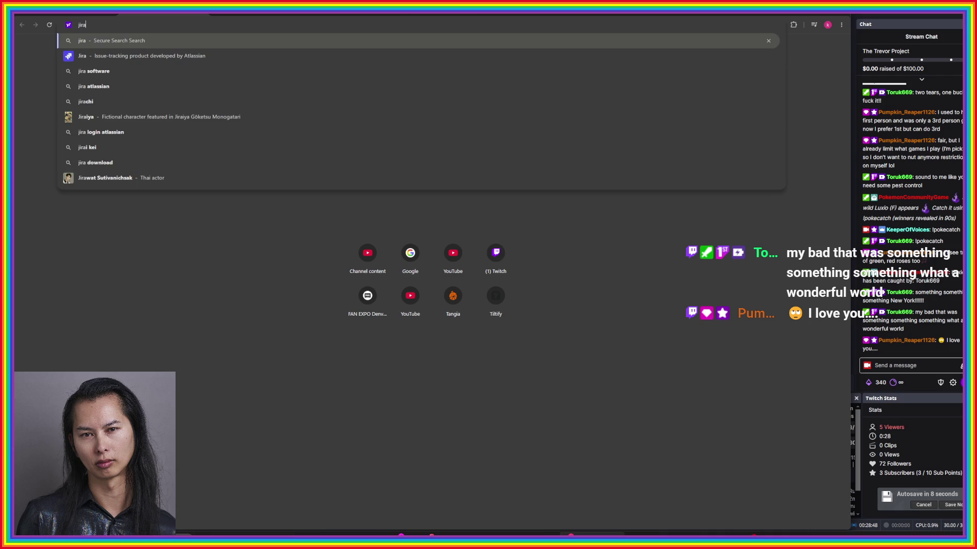
key("Return")
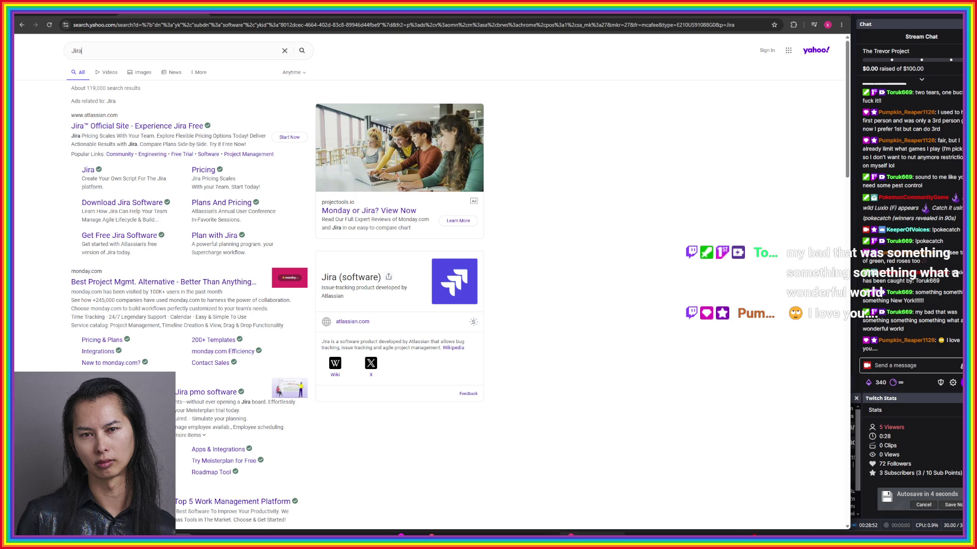
left_click(163, 202)
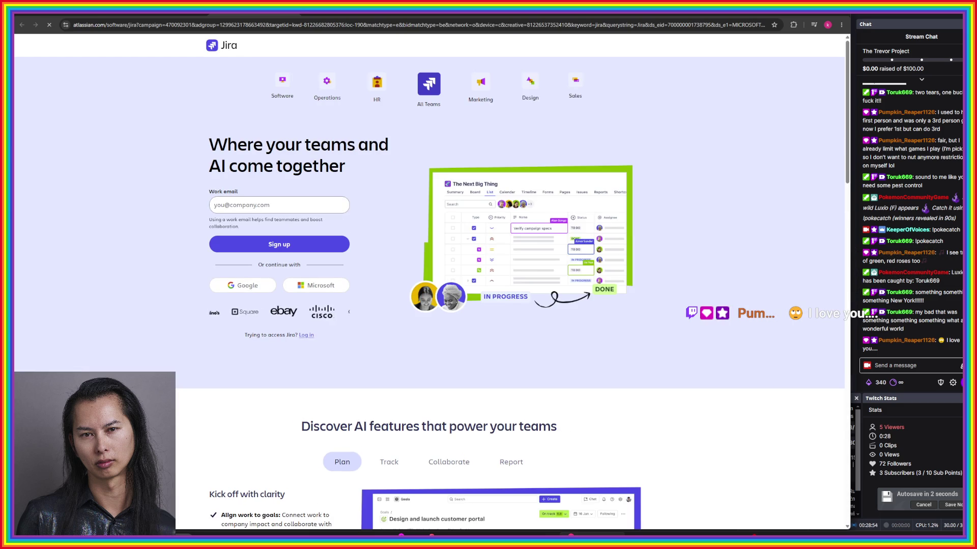
key("alt+Left")
key("ctrl+Tab")
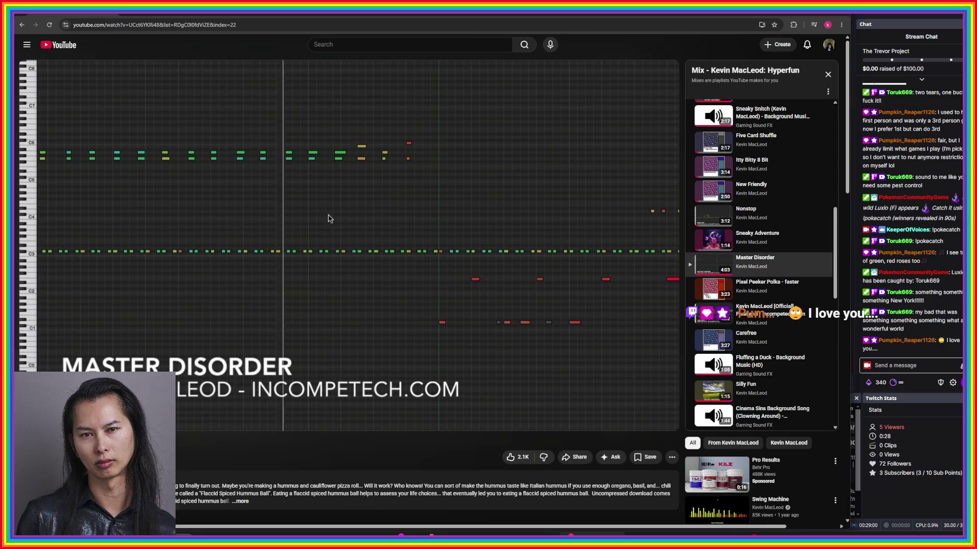
key("alt+Tab")
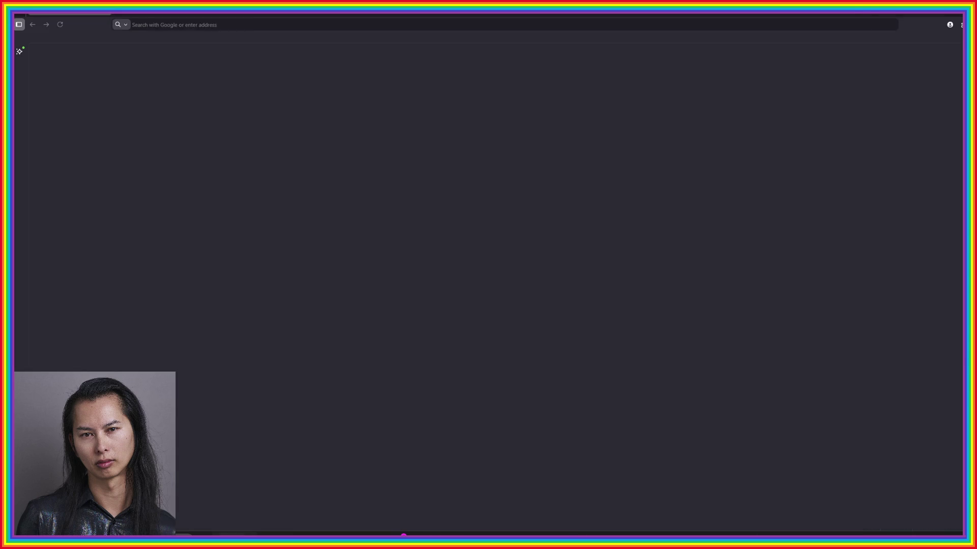
- Open Atlassian Jira in a new Firefox tab and go to the Overbooked KAN board
left_click(898, 11)
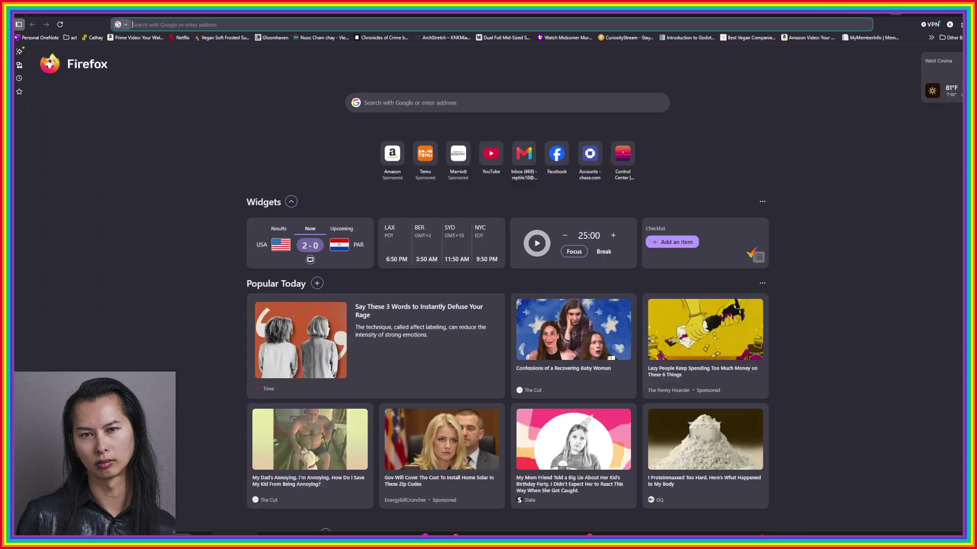
type("jira")
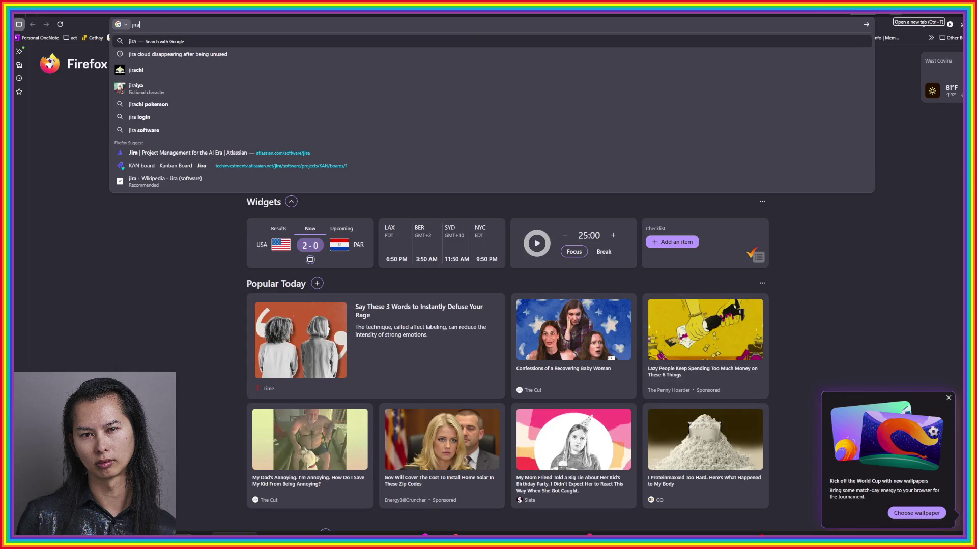
left_click(219, 152)
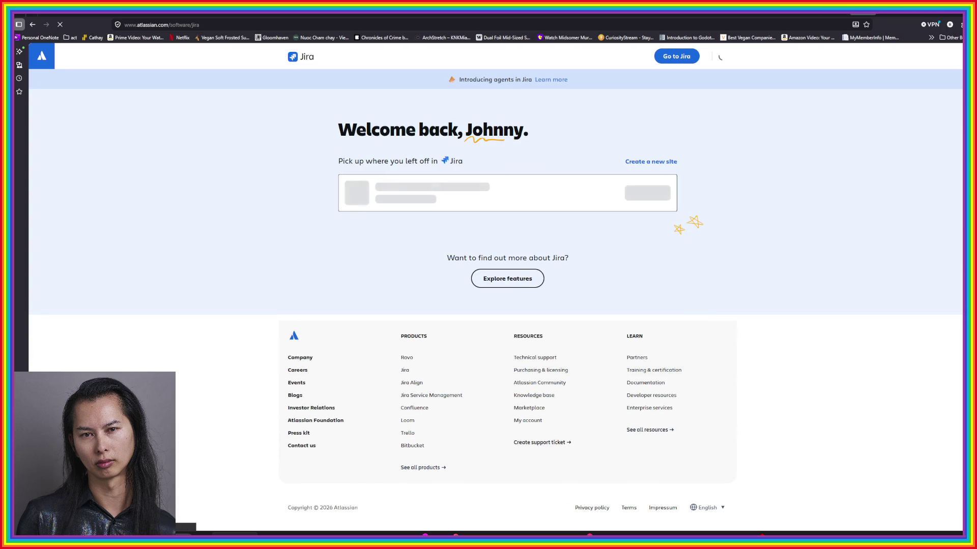
left_click(406, 186)
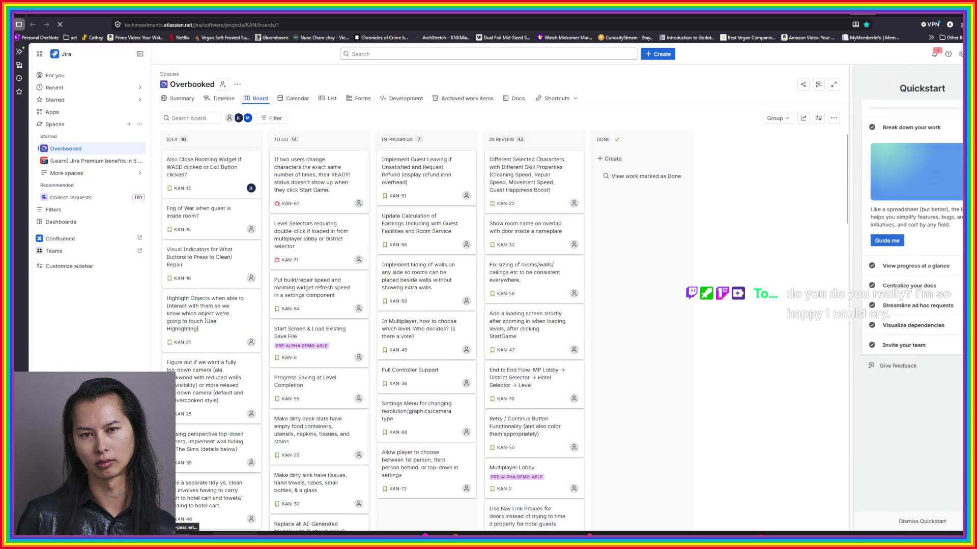
- Scroll through the board columns and exit full-screen mode with F11
scroll(573, 348, "down", 2)
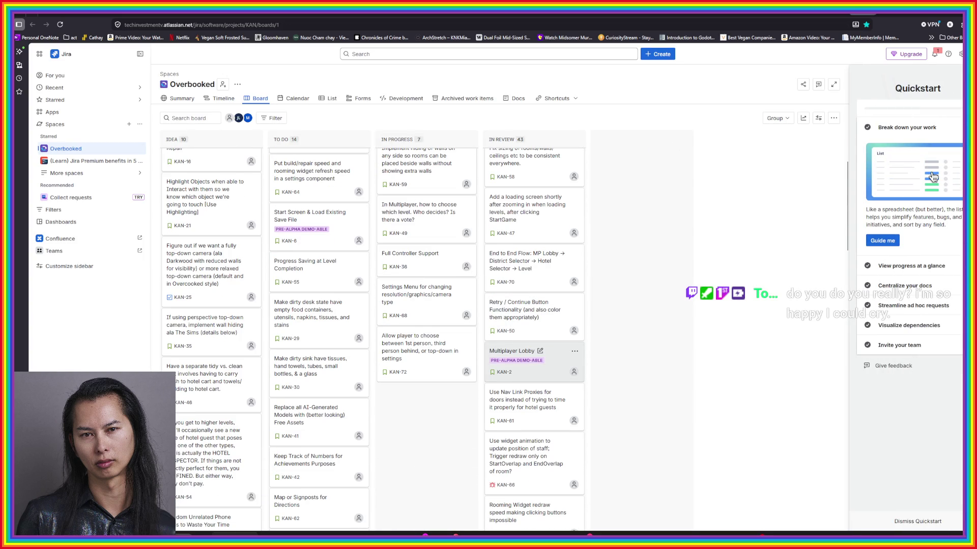
scroll(540, 351, "down", 3)
scroll(541, 351, "down", 4)
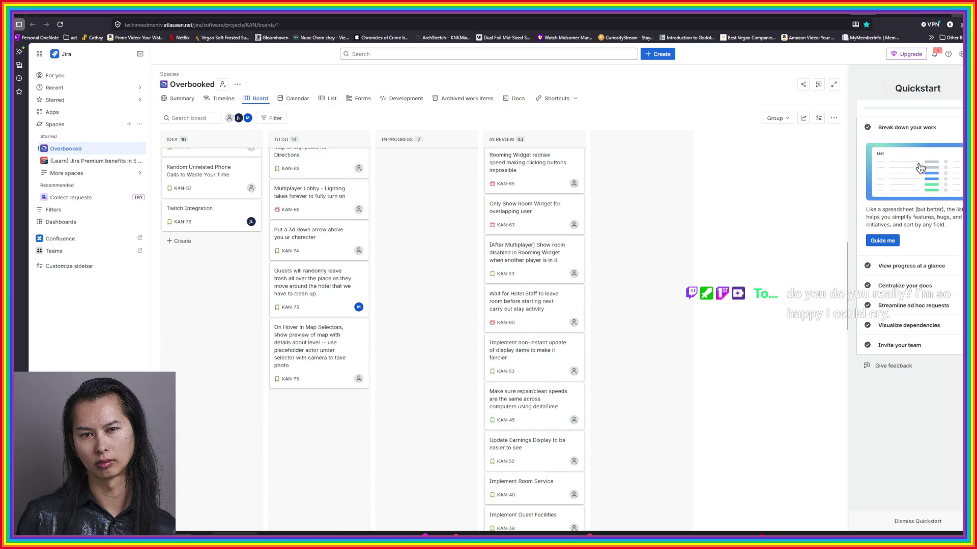
key("F11")
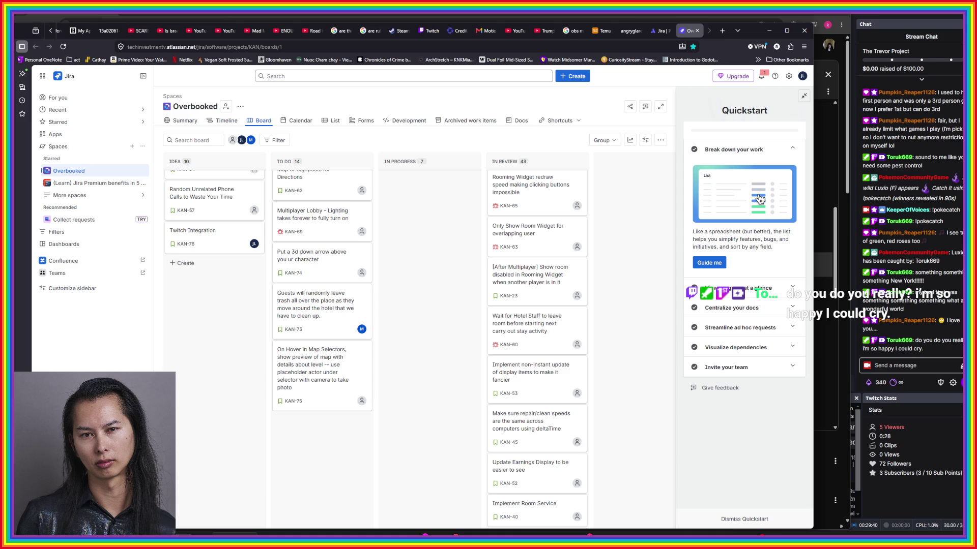
- Drag the KAN-21 card from the Idea column into In Progress
scroll(537, 386, "up", 3)
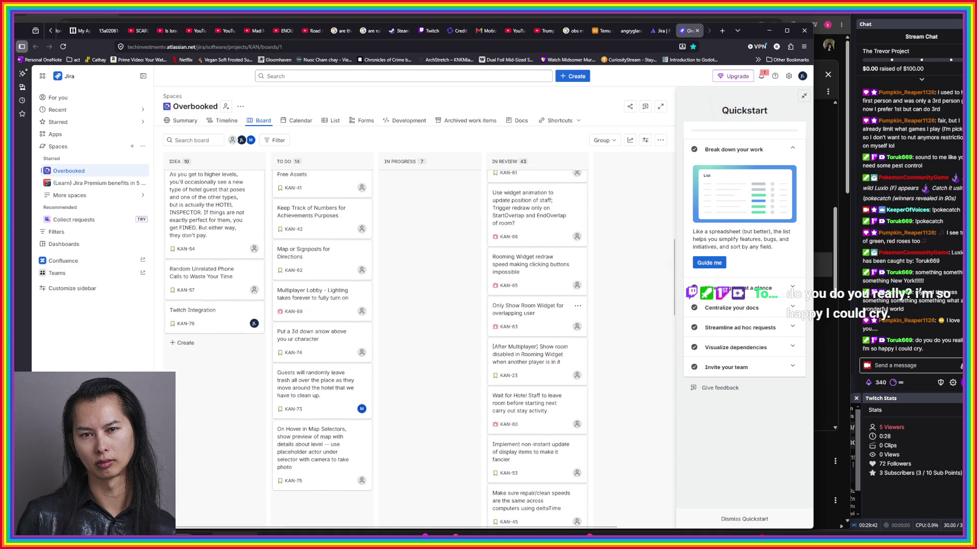
scroll(430, 321, "up", 4)
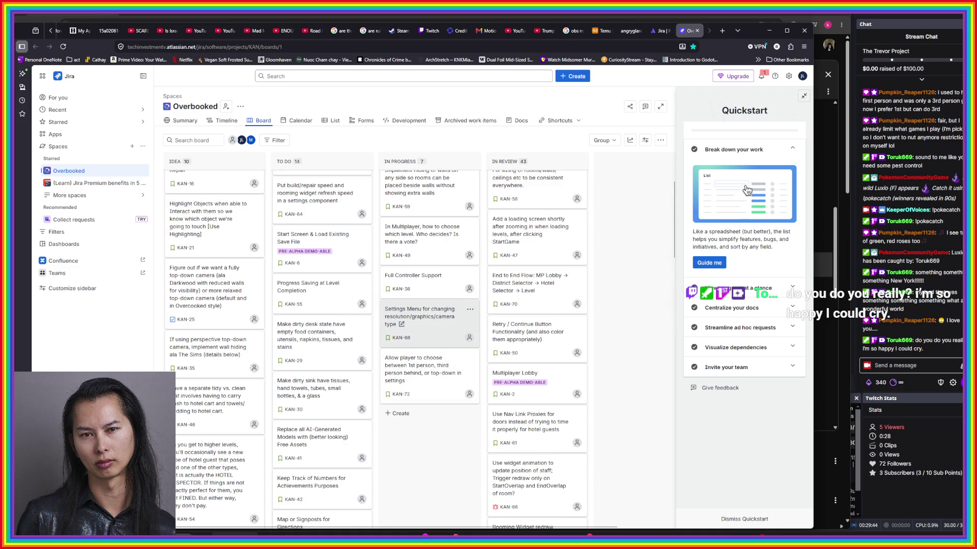
scroll(430, 325, "up", 3)
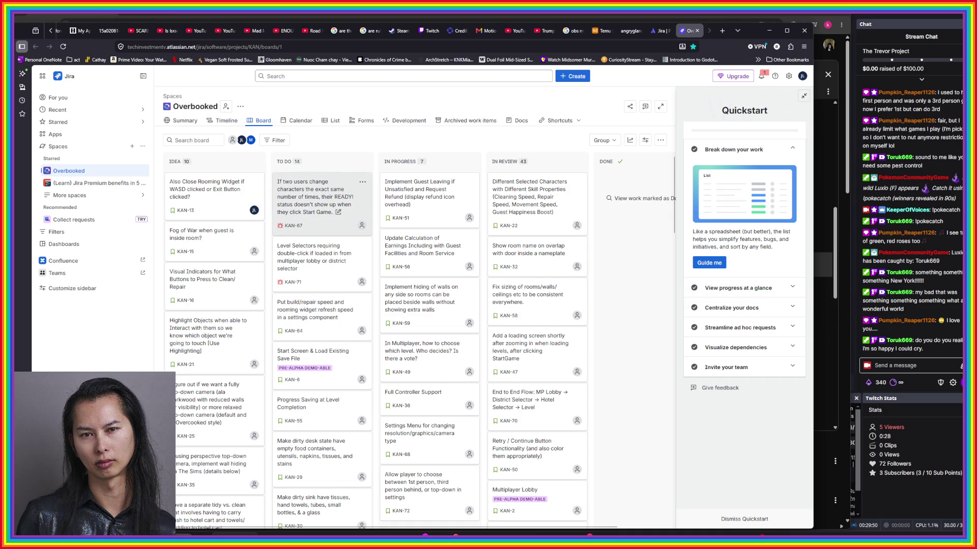
scroll(321, 315, "down", 3)
scroll(313, 328, "down", 5)
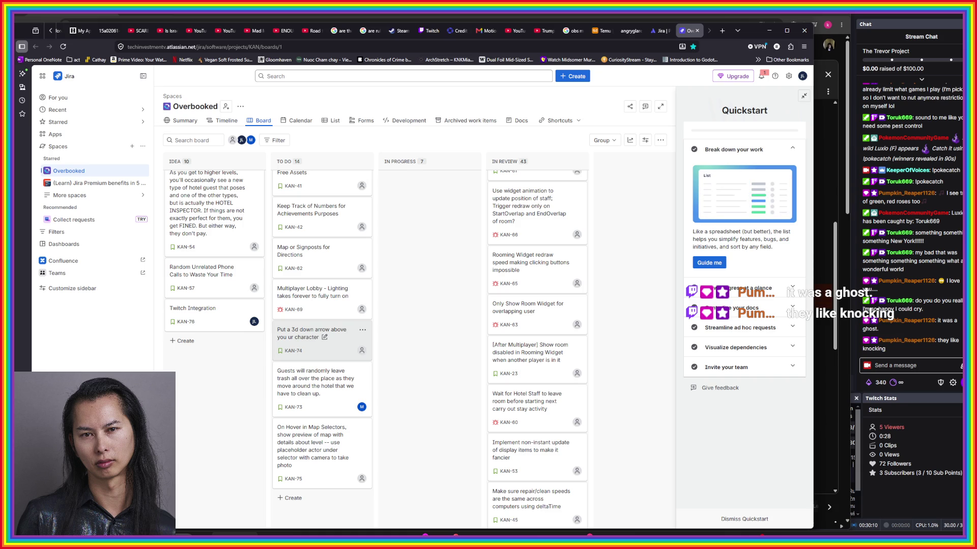
scroll(321, 338, "up", 2)
scroll(331, 346, "up", 5)
scroll(321, 356, "up", 1)
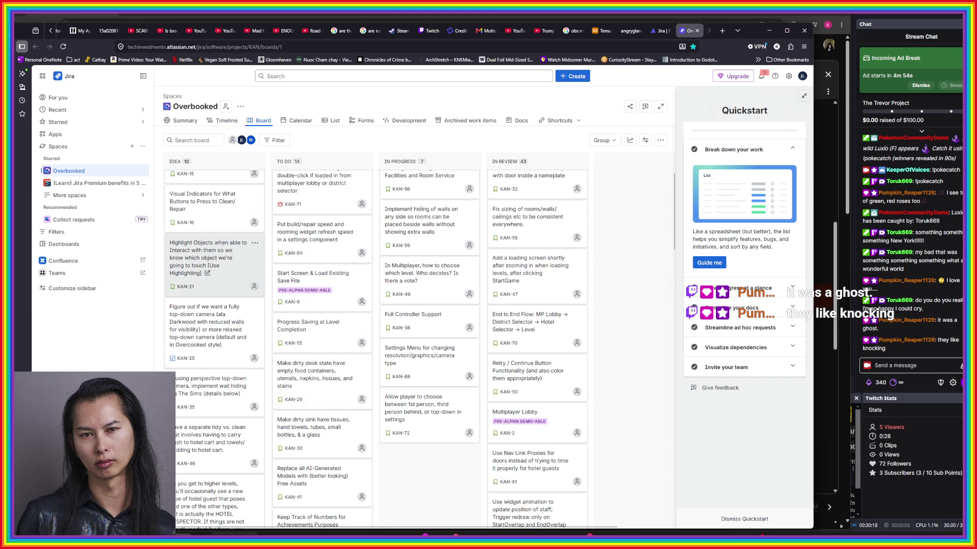
mouse_move(214, 264)
left_mouse_down()
mouse_move(311, 294)
mouse_move(466, 497)
mouse_move(432, 428)
left_mouse_up()
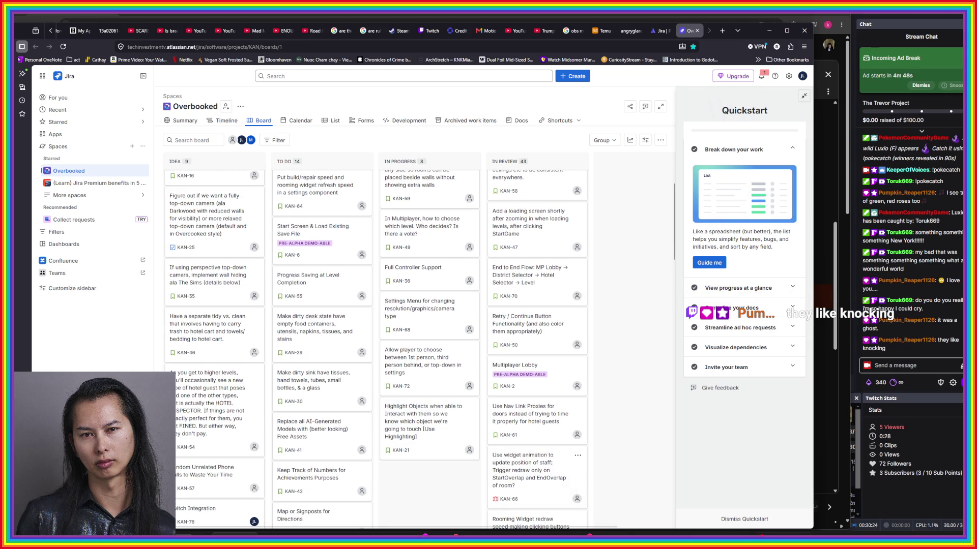
- Settle KAN-21 at the end of In Progress, bringing that column to 8 cards
mouse_move(841, 535)
mouse_move(781, 534)
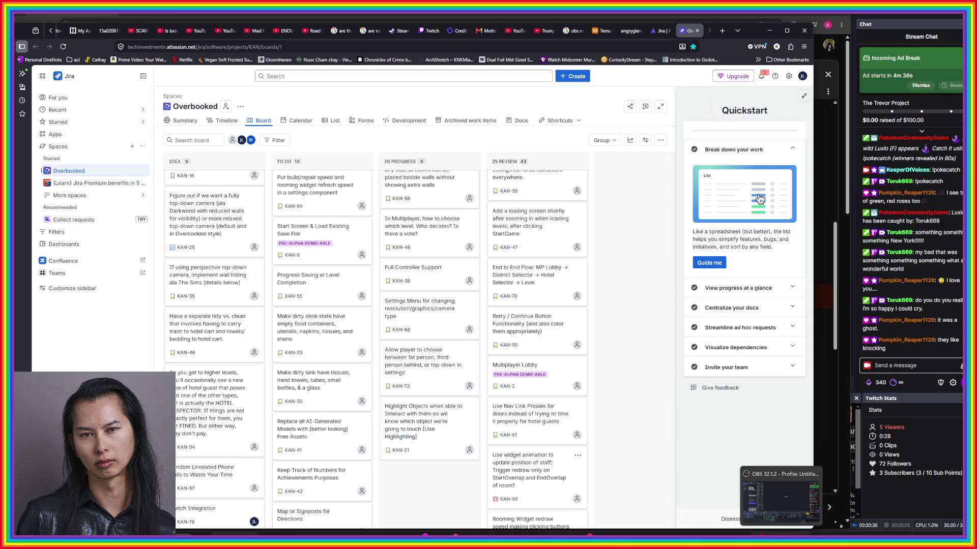
left_click(717, 496)
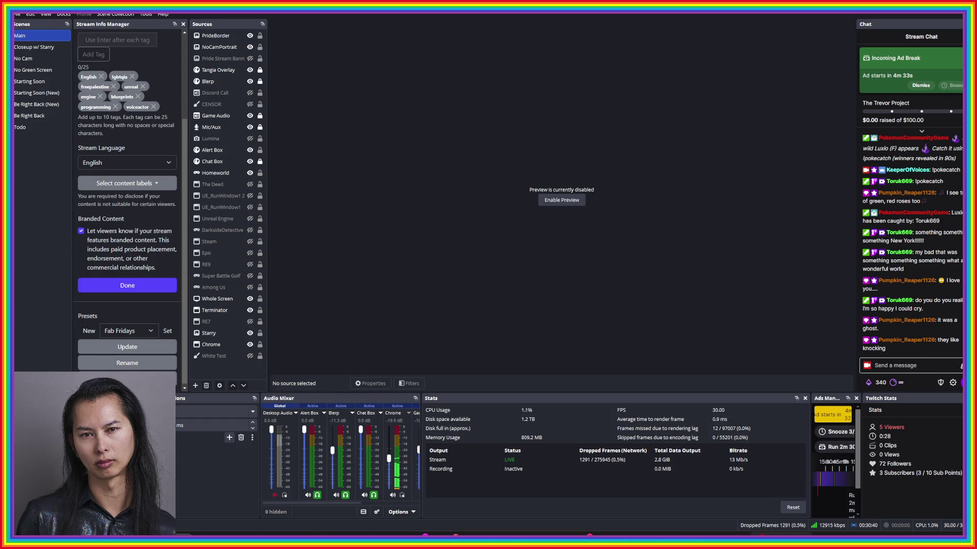
key("alt+Tab")
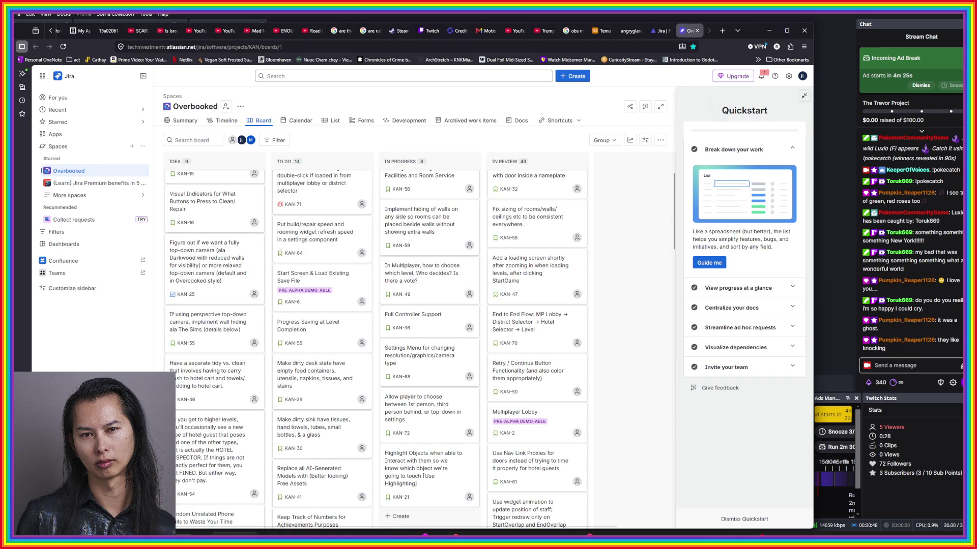
scroll(430, 285, "down", 3)
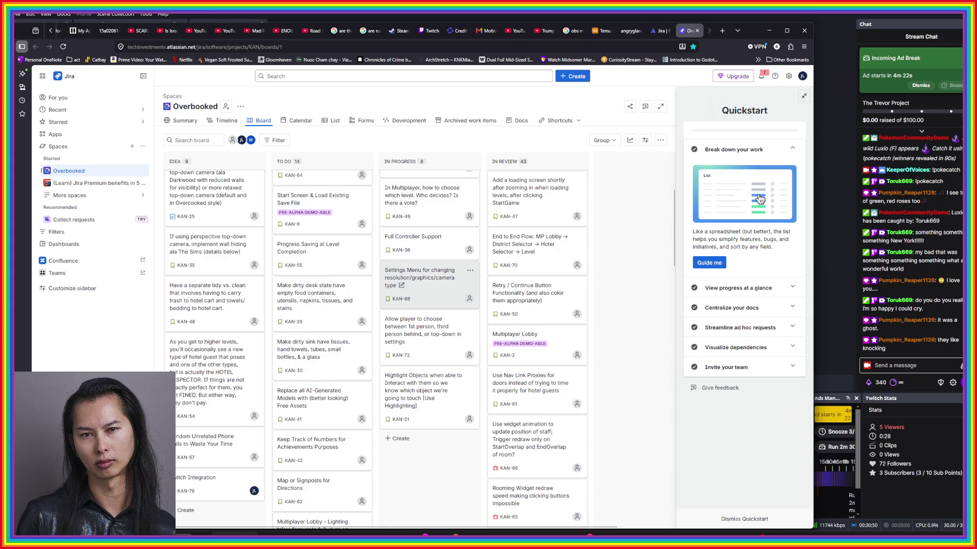
scroll(430, 290, "down", 1)
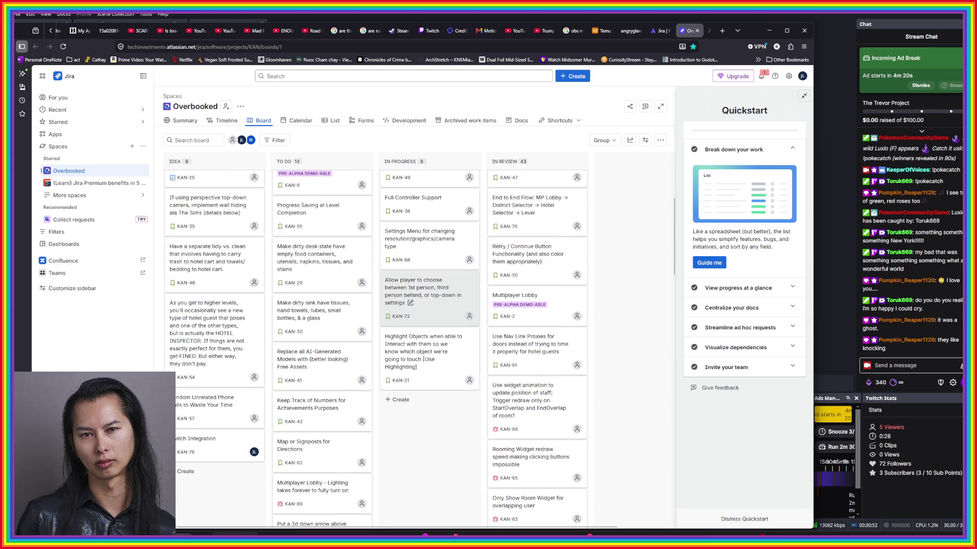
scroll(430, 290, "down", 1)
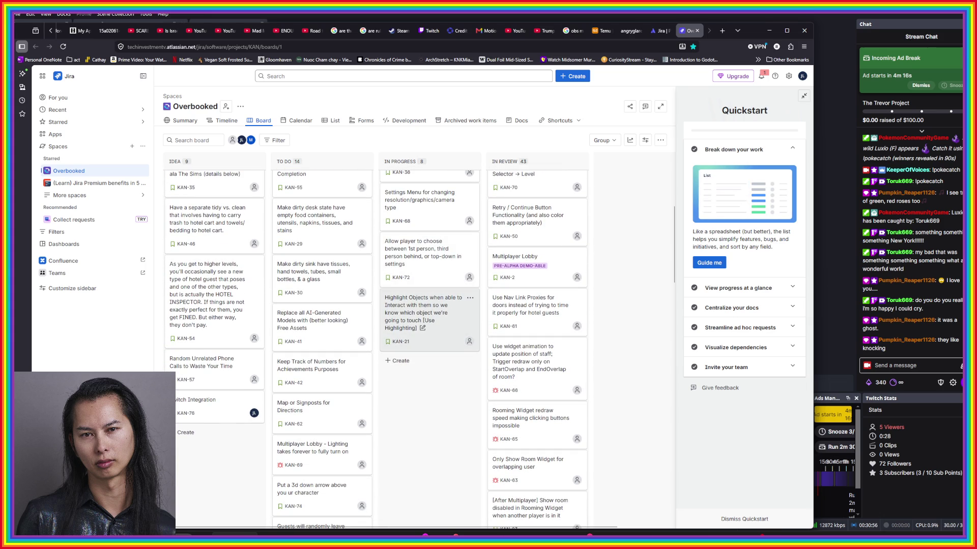
scroll(430, 321, "down", 1)
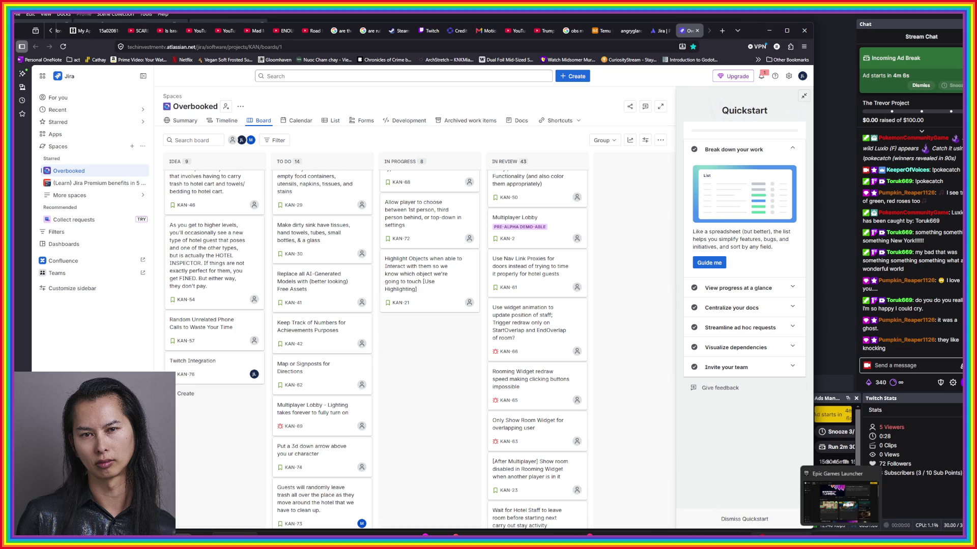
key("alt+Tab")
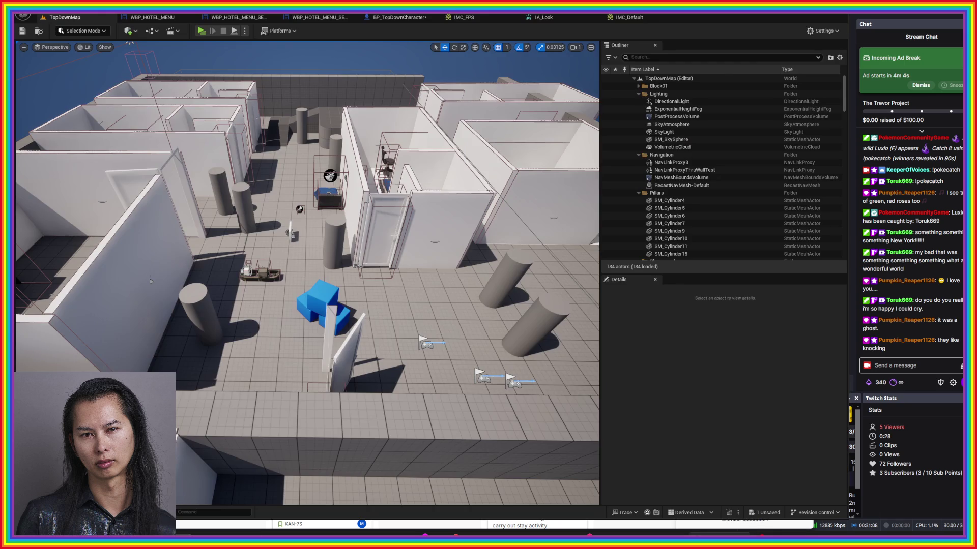
- Start a test play and open the Settings screen from the Esc pause menu
key("alt+p")
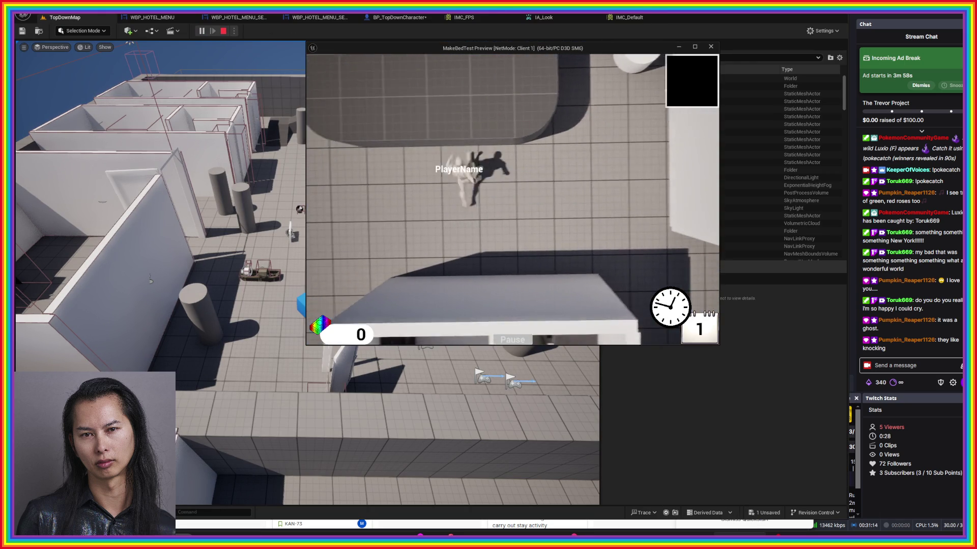
key("Escape")
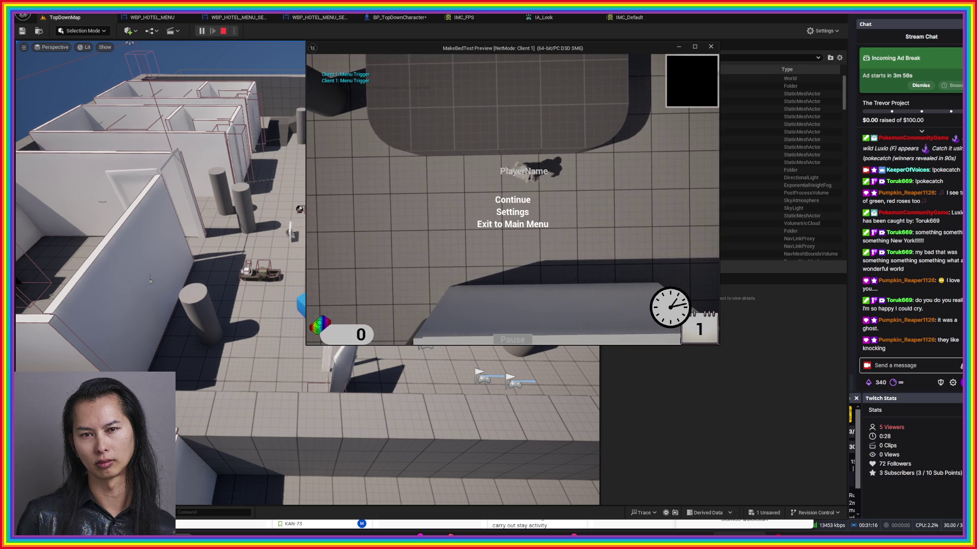
key("Down")
key("Return")
key("Escape")
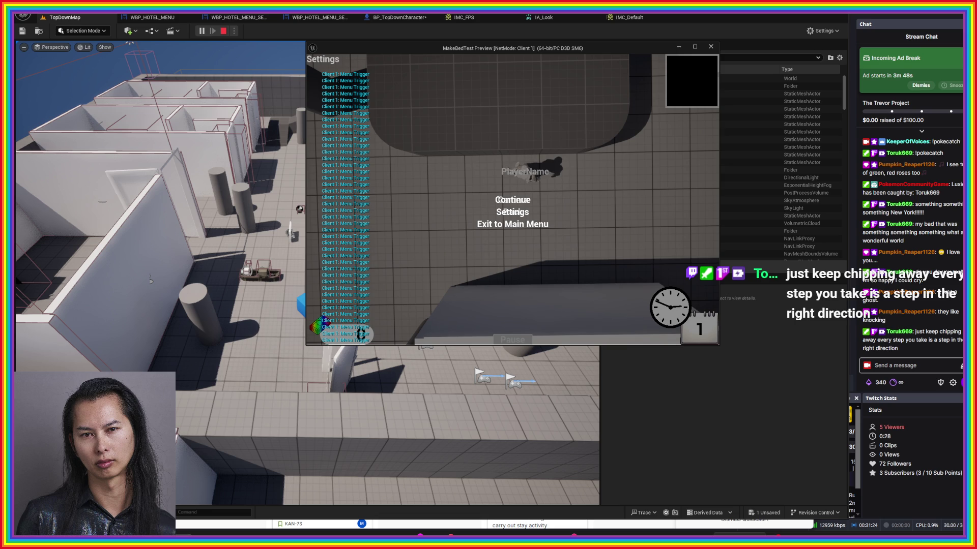
- Reopen Settings, close the pause menu, and switch over to the YouTube playlist
key("Return")
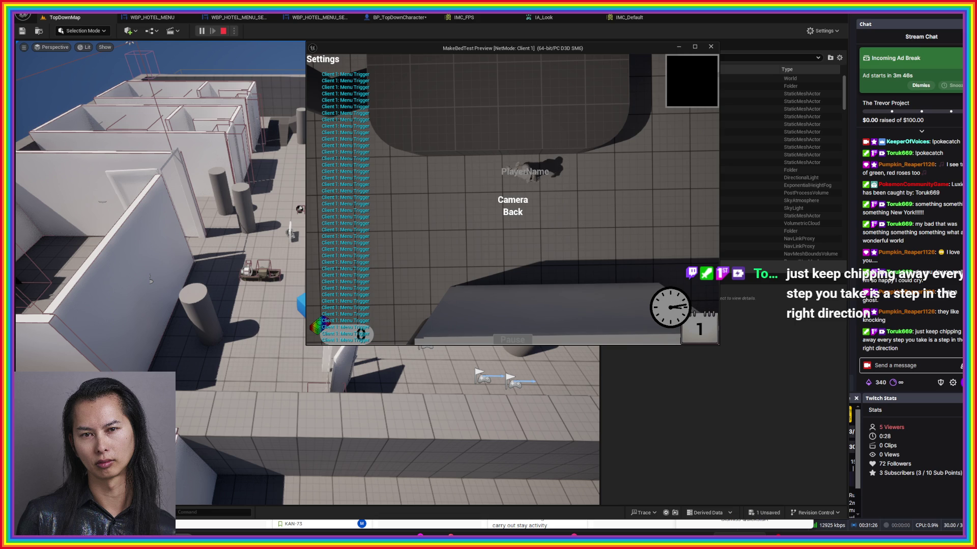
key("Escape")
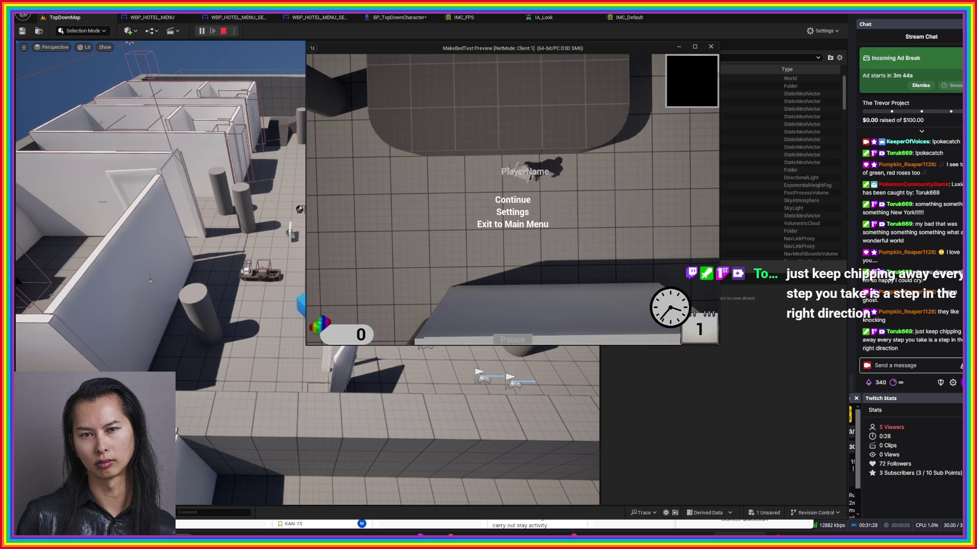
key("Escape")
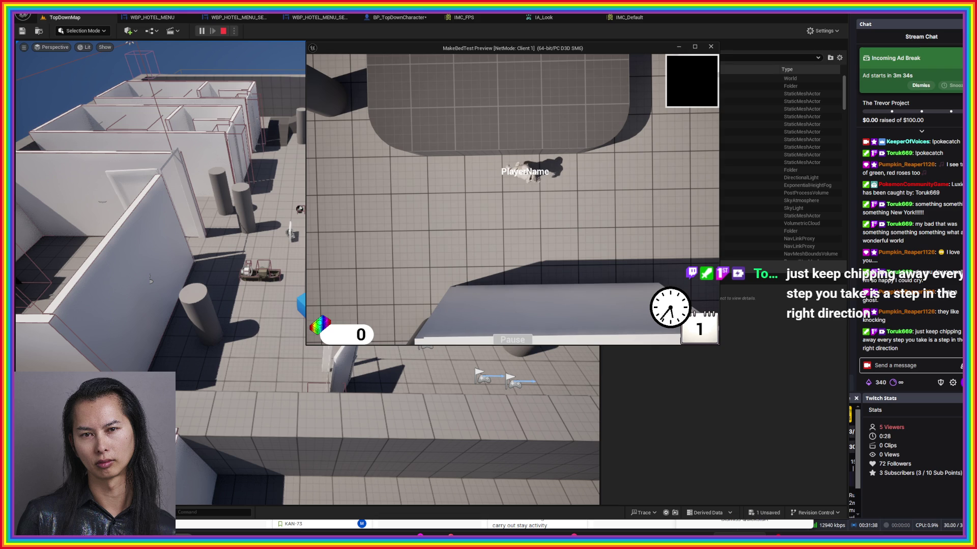
key("Escape")
key("alt+Tab")
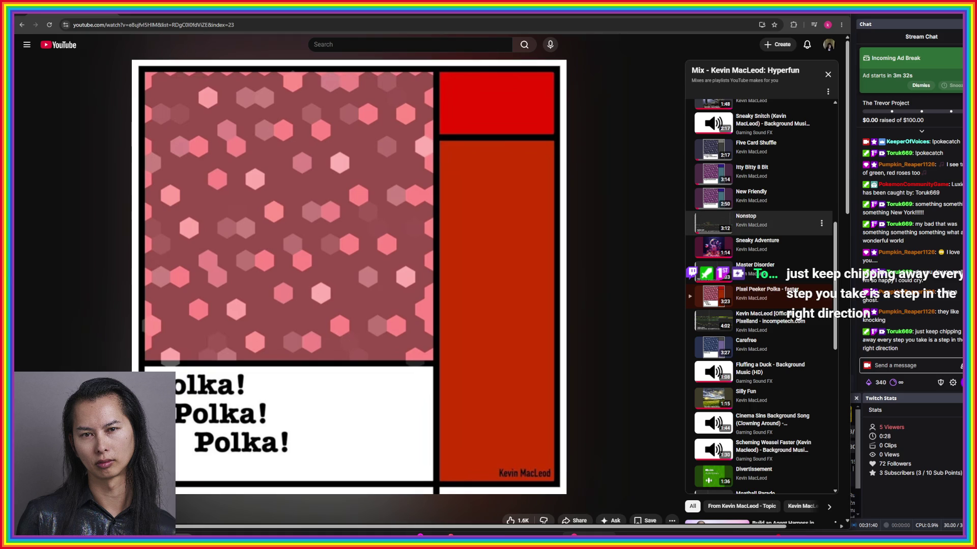
- Play Pixelland, then skip ahead to Carefree in the Mix playlist
scroll(763, 316, "down", 2)
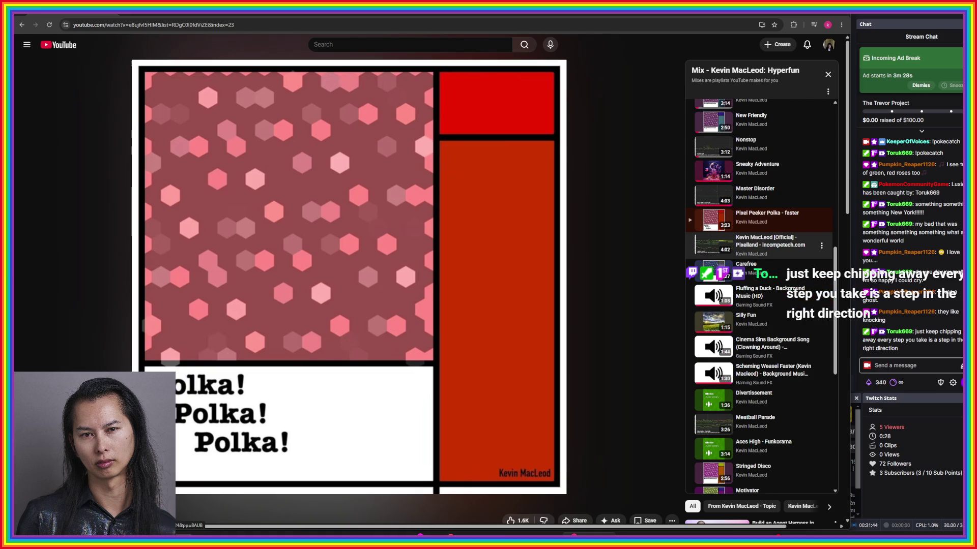
left_click(768, 244)
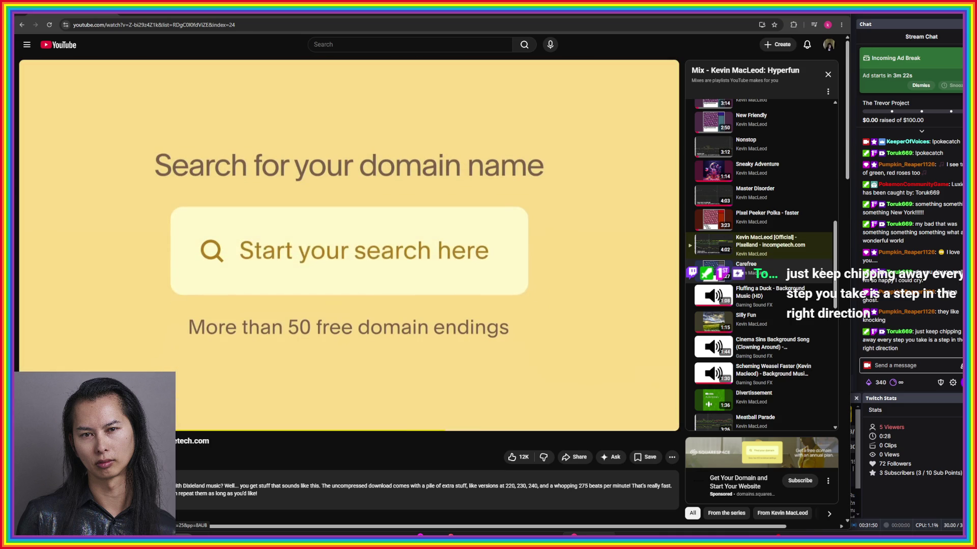
left_click(763, 269)
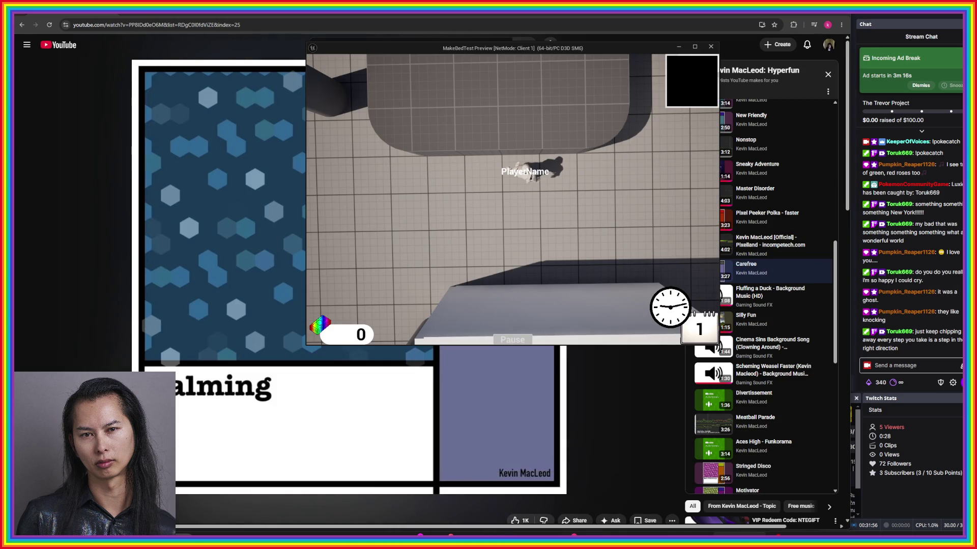
- Walk the staff character down-left past the blue bed to the table, then leave the game preview
key("s")
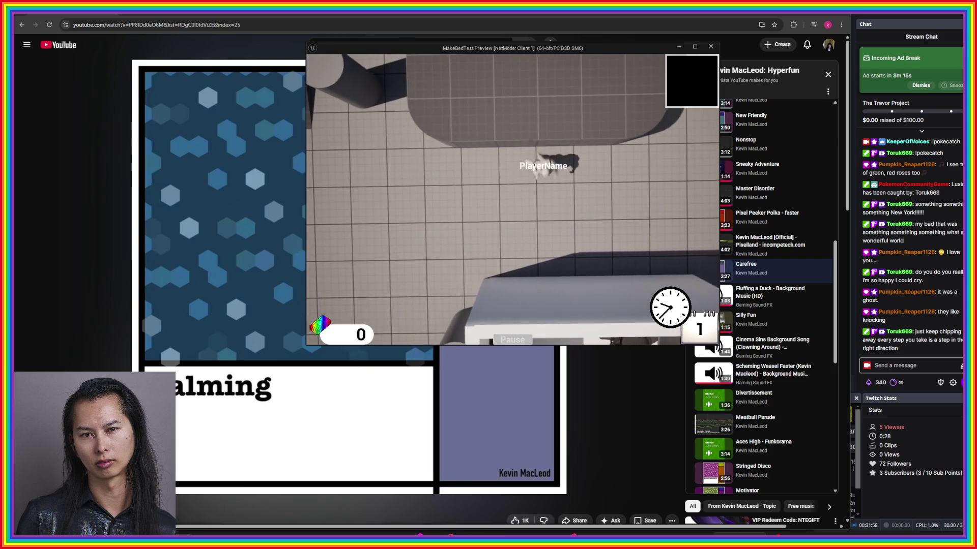
key("a")
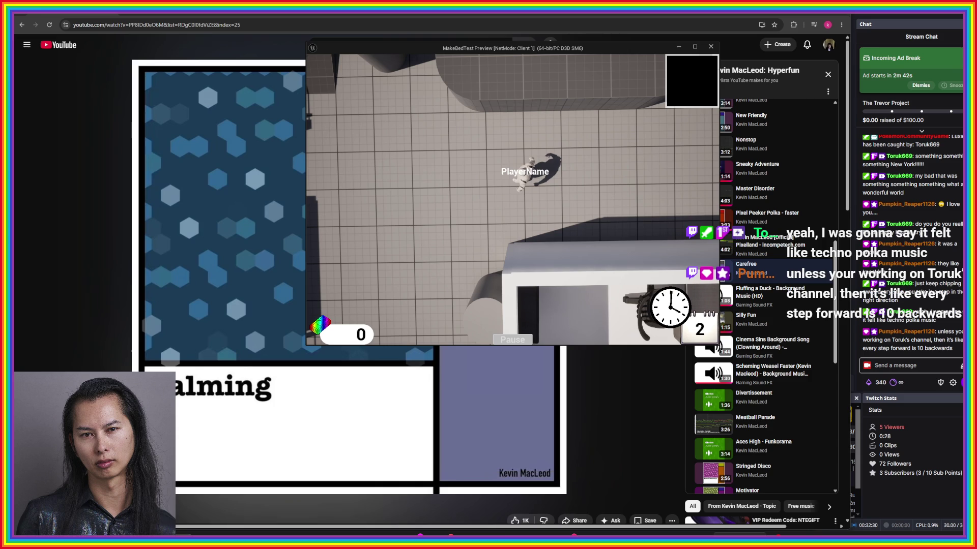
key("s")
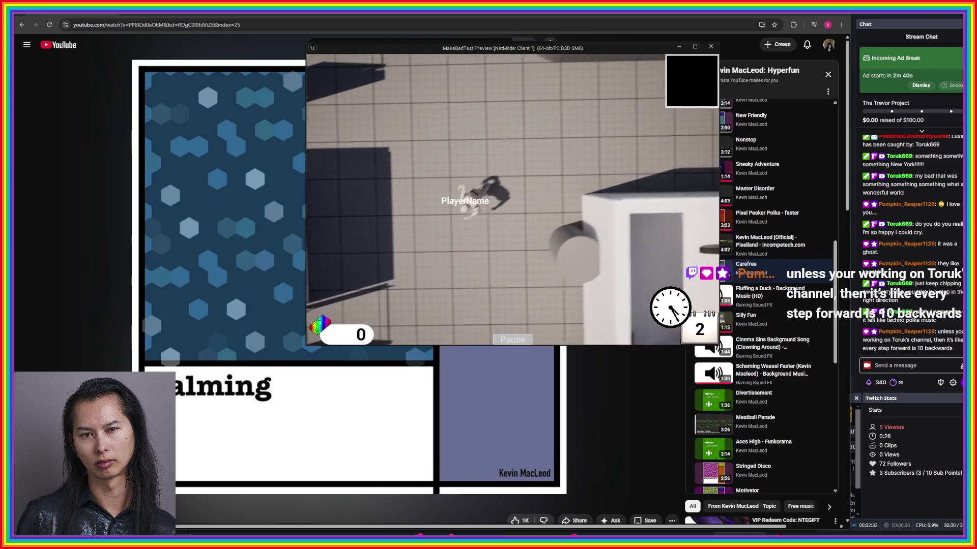
key("s")
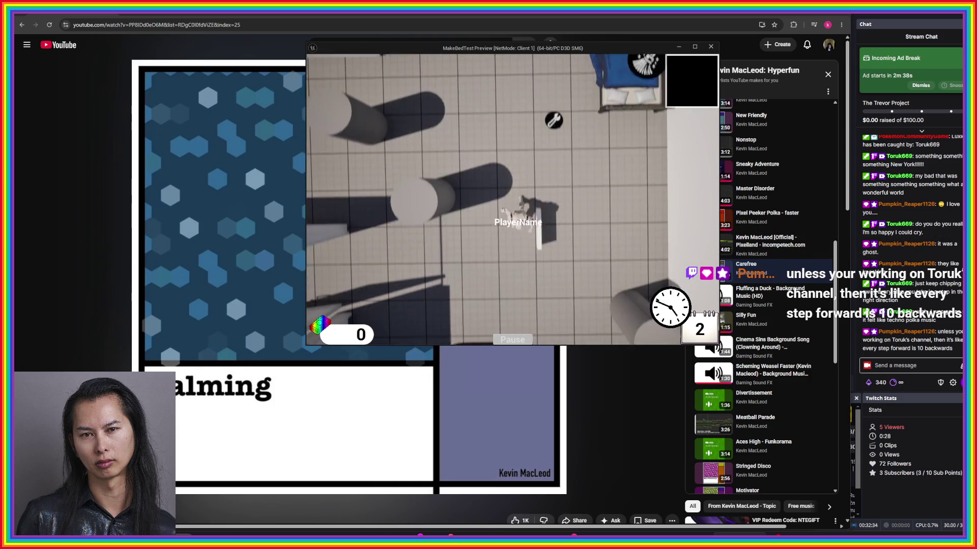
key("s")
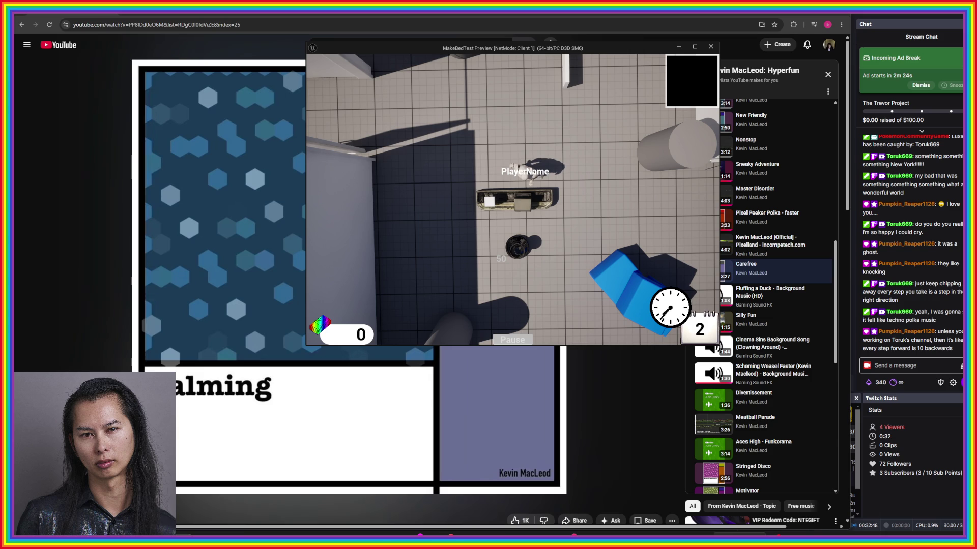
key("Escape")
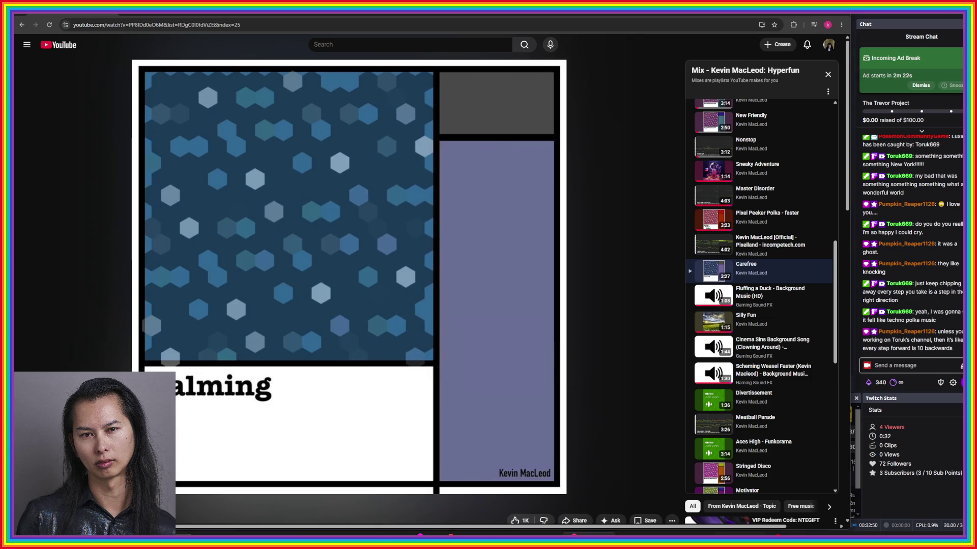
key("alt+Tab")
key("alt+Tab")
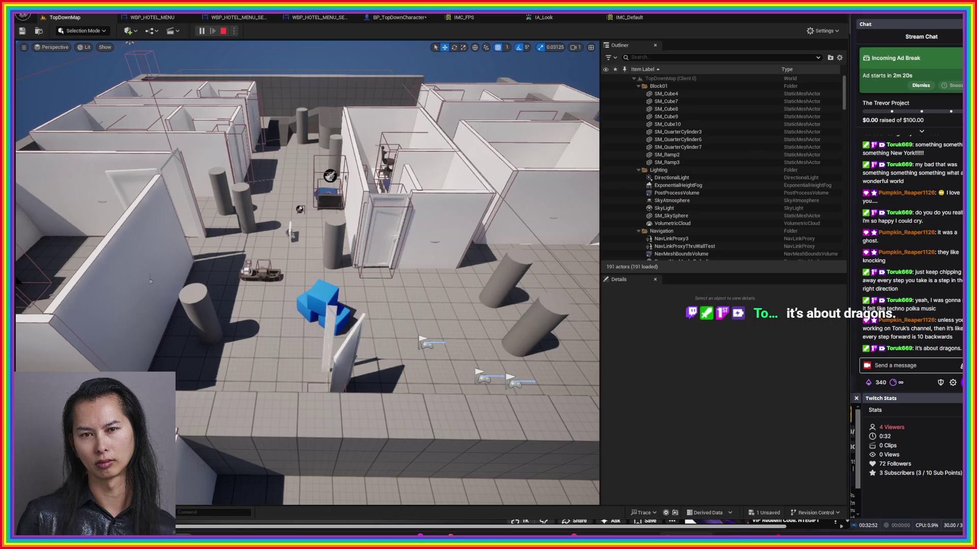
- Switch to the BP_TopDownCharacter blueprint and bring up the Epic Games Launcher from the taskbar
left_click(399, 17)
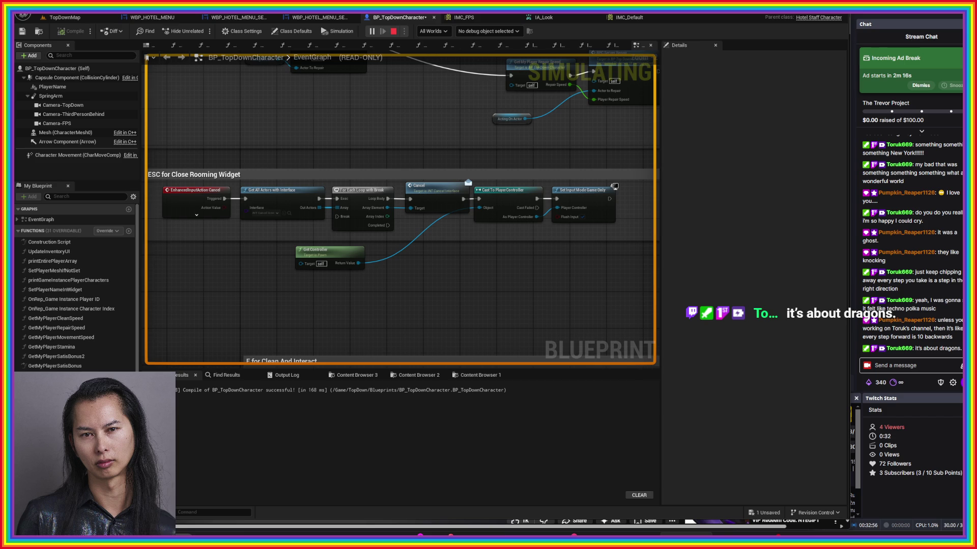
mouse_move(793, 534)
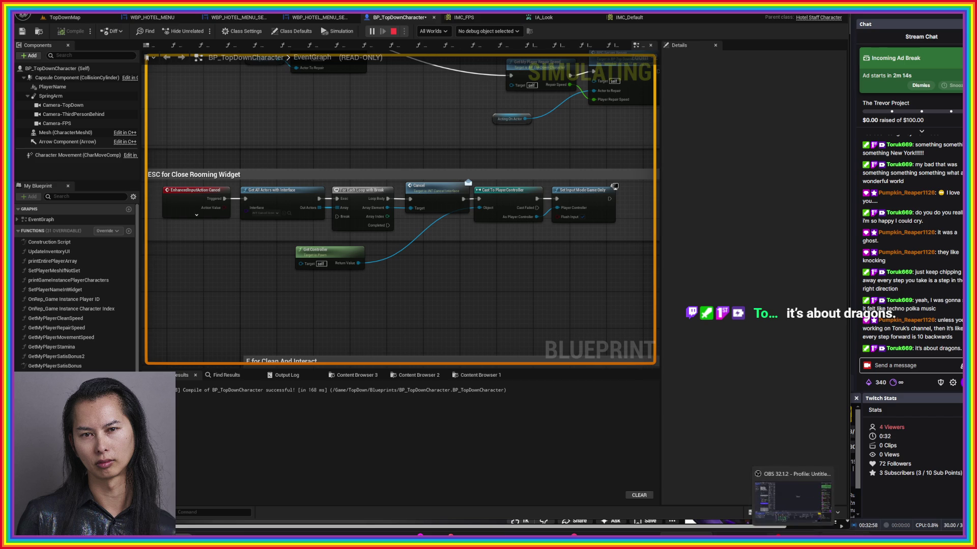
left_click(792, 496)
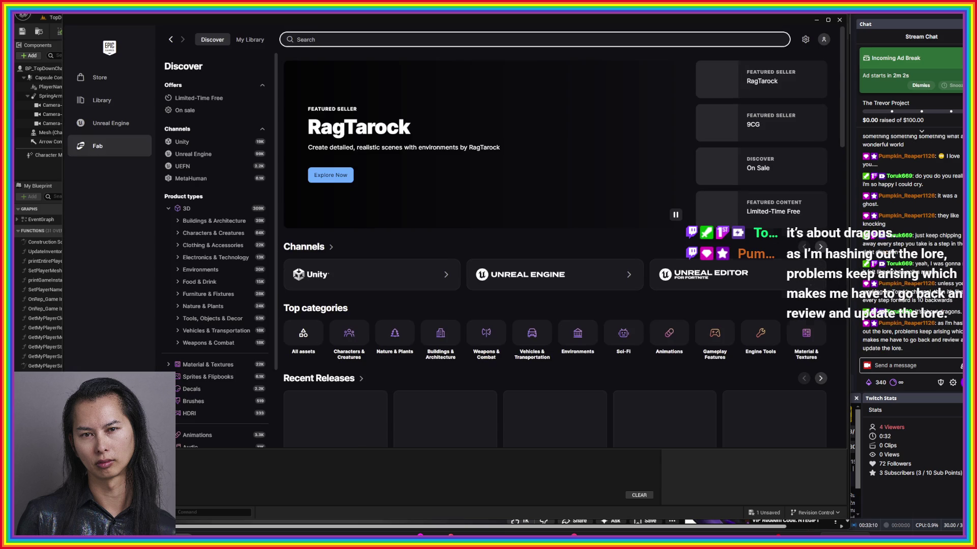
- Search Fab for 'dragon', show only free products, and open Dragon for Boss Monster : Handpainted
type("dragon")
key("Return")
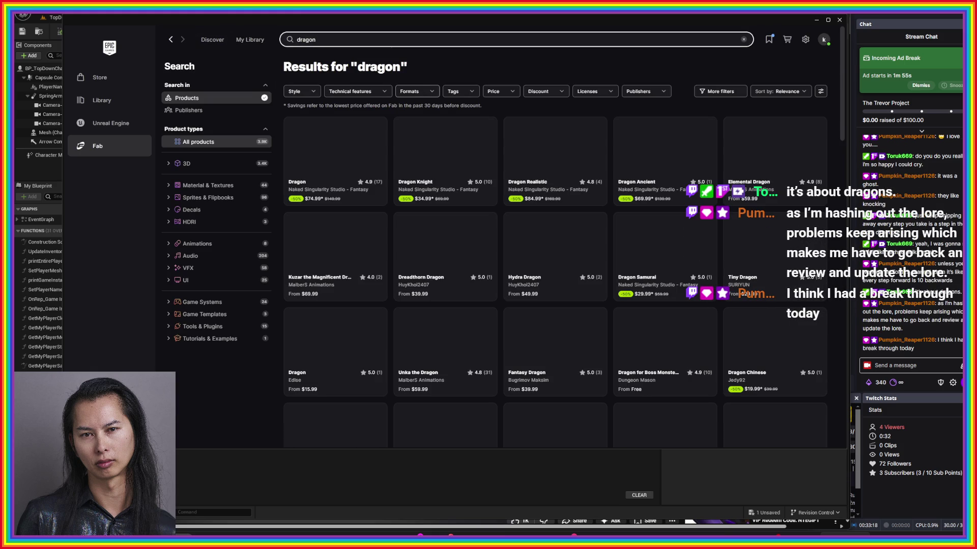
left_click(500, 91)
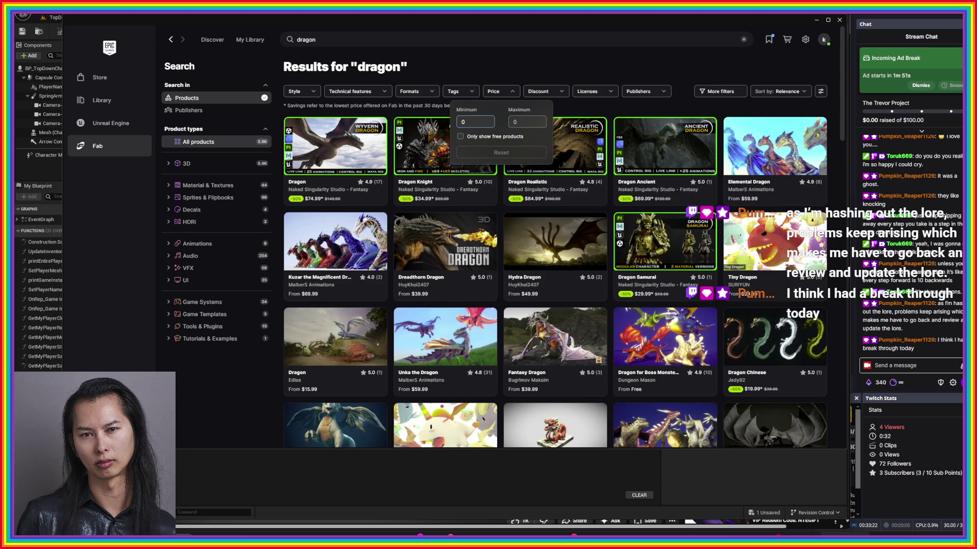
left_click(460, 136)
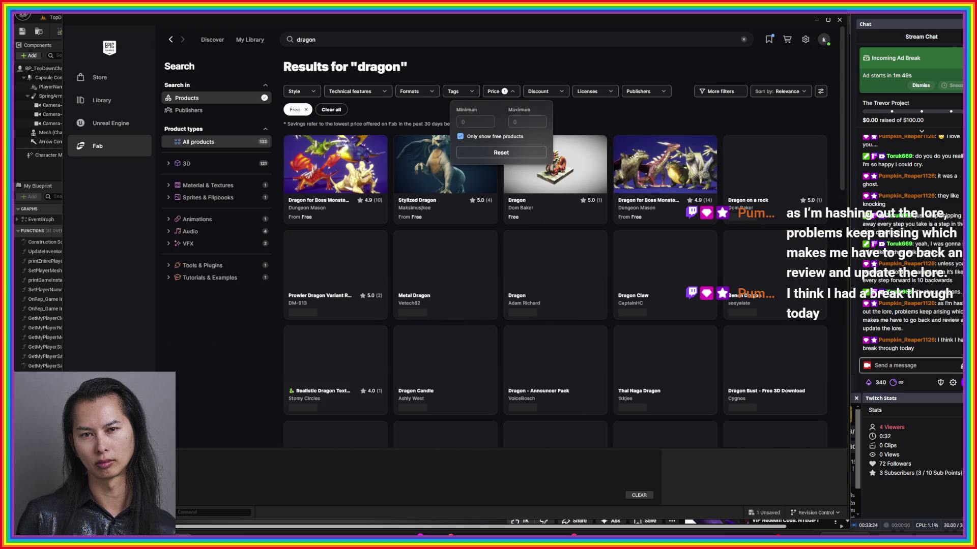
key("Escape")
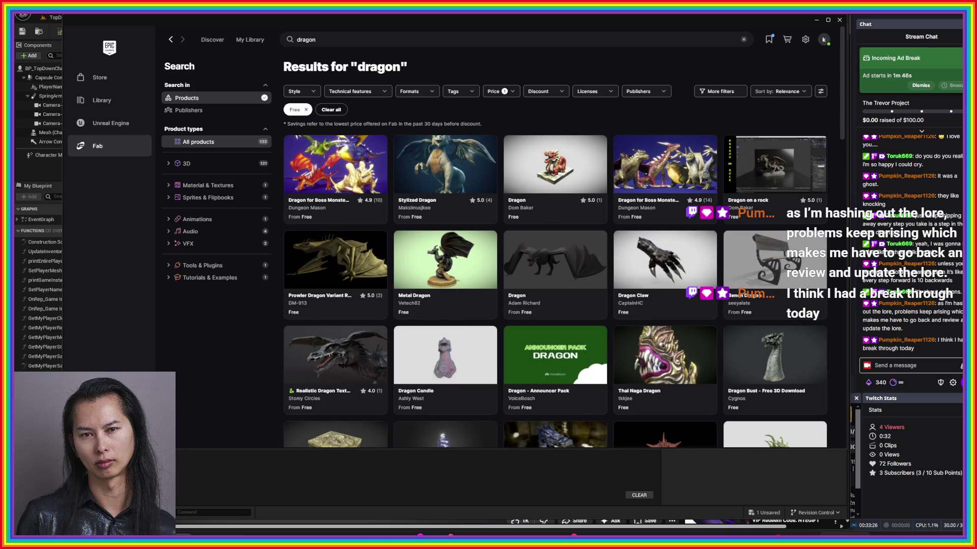
left_click(336, 168)
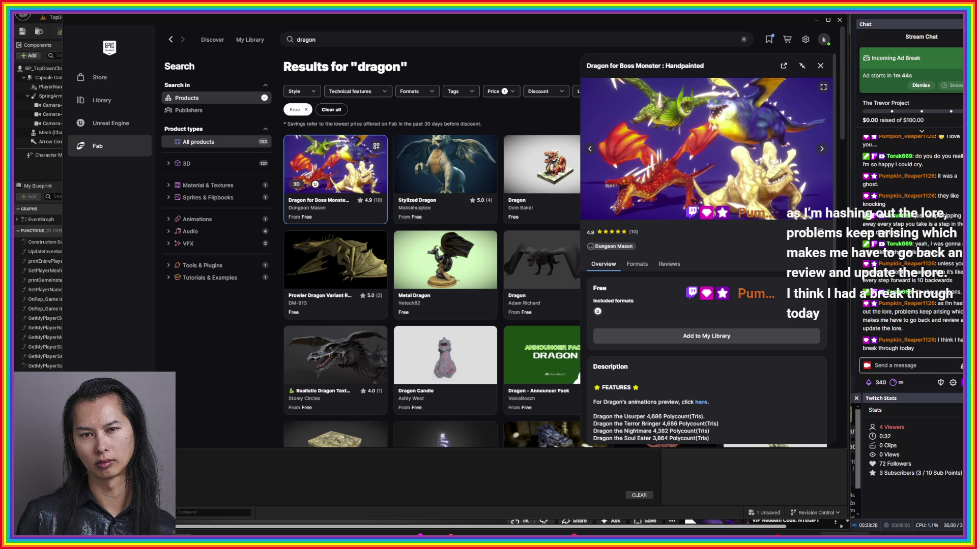
- Expand and read the full description of the Handpainted dragon pack
scroll(707, 336, "down", 3)
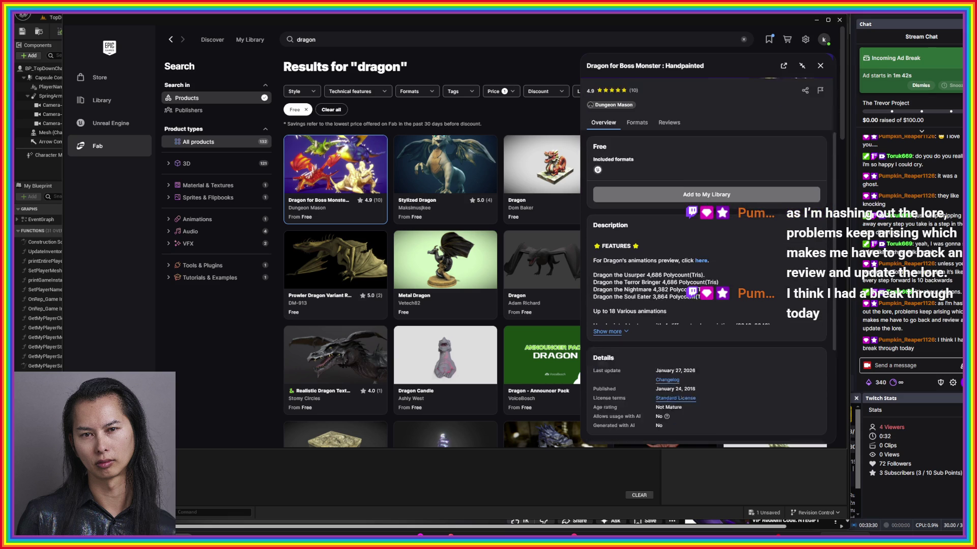
left_click(607, 320)
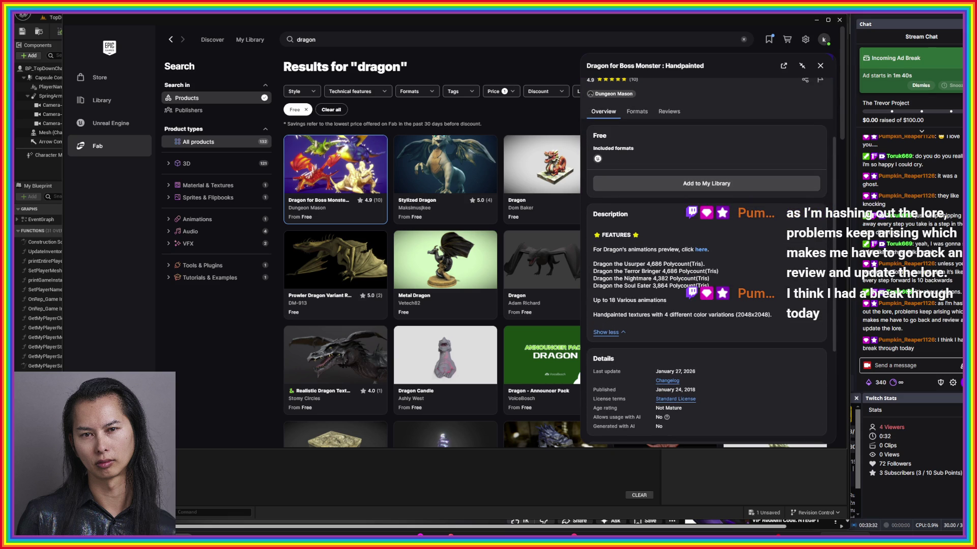
scroll(708, 254, "down", 3)
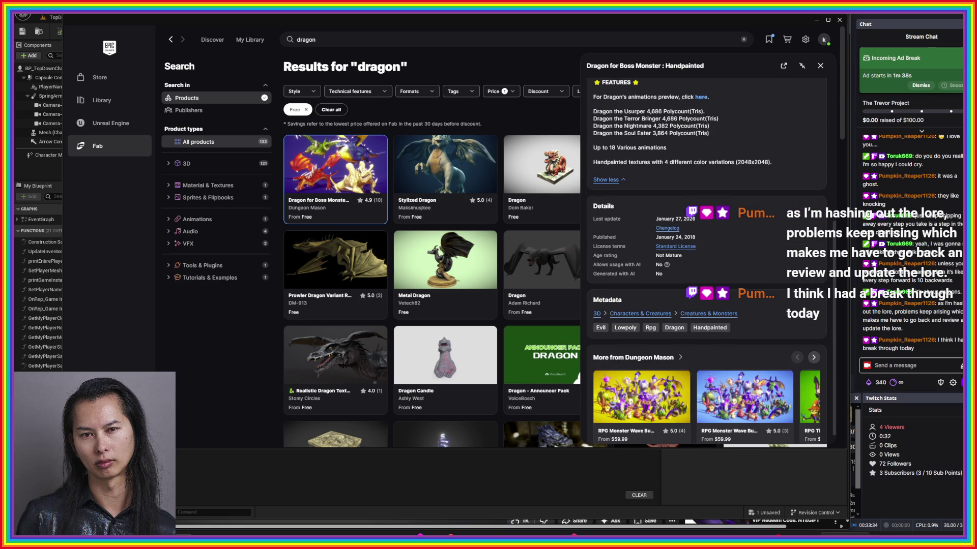
scroll(707, 255, "up", 1)
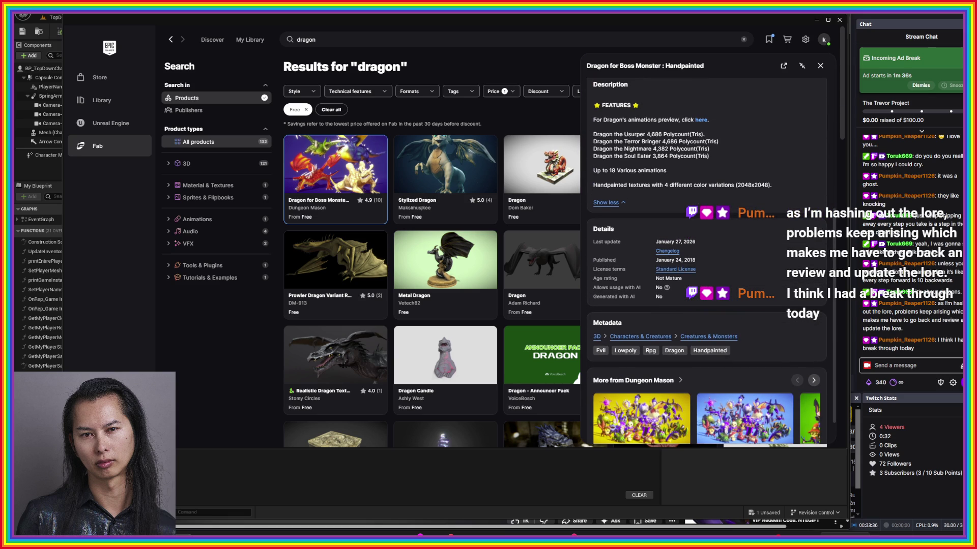
scroll(707, 254, "up", 5)
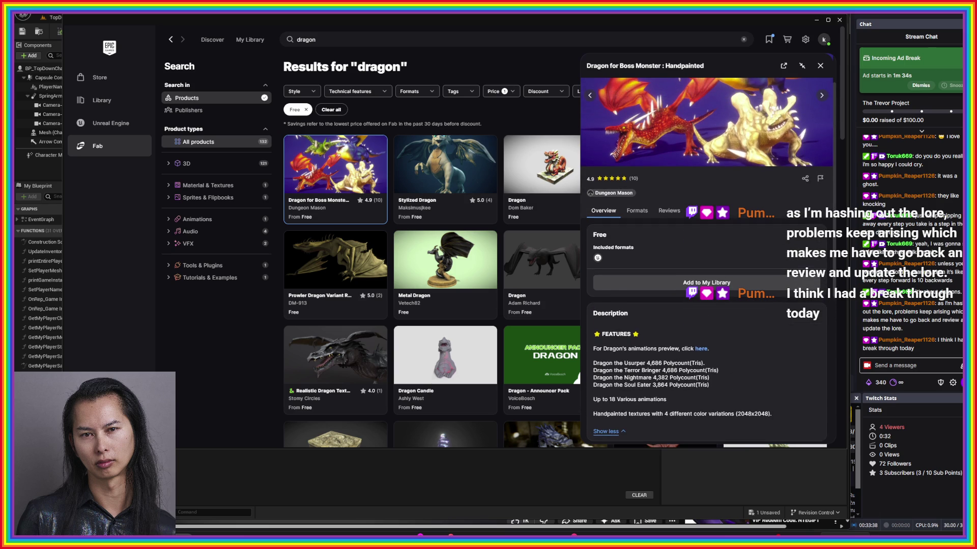
- Show its Formats details and highlight the Epic skeleton scaling, Rigged and animation-count lines
left_click(637, 210)
scroll(637, 210, "down", 1)
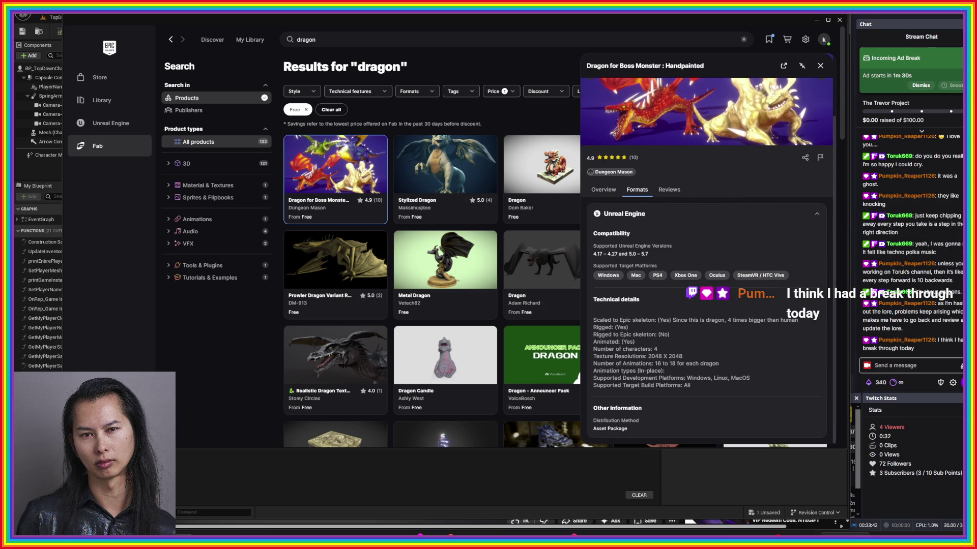
left_click_drag(736, 320, 593, 320)
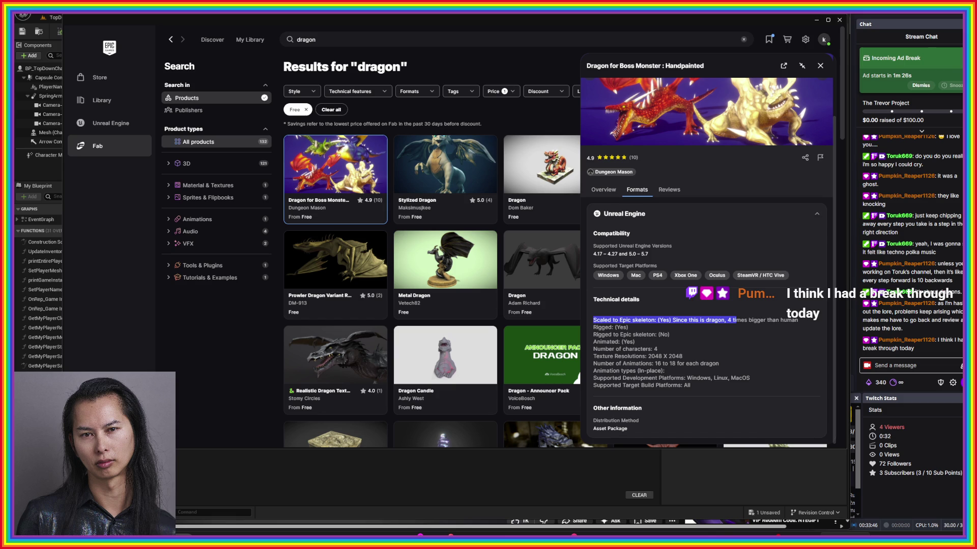
left_click_drag(629, 328, 592, 327)
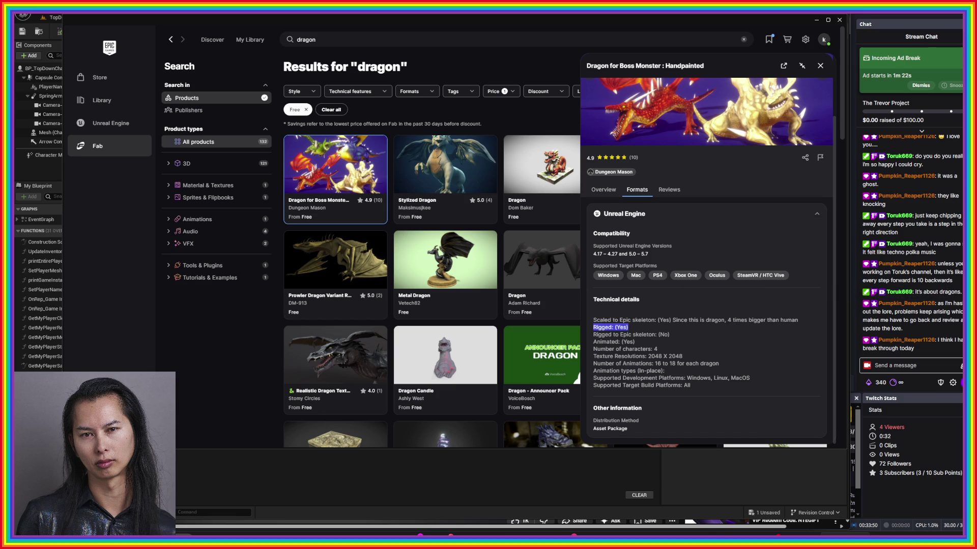
left_click_drag(719, 364, 593, 363)
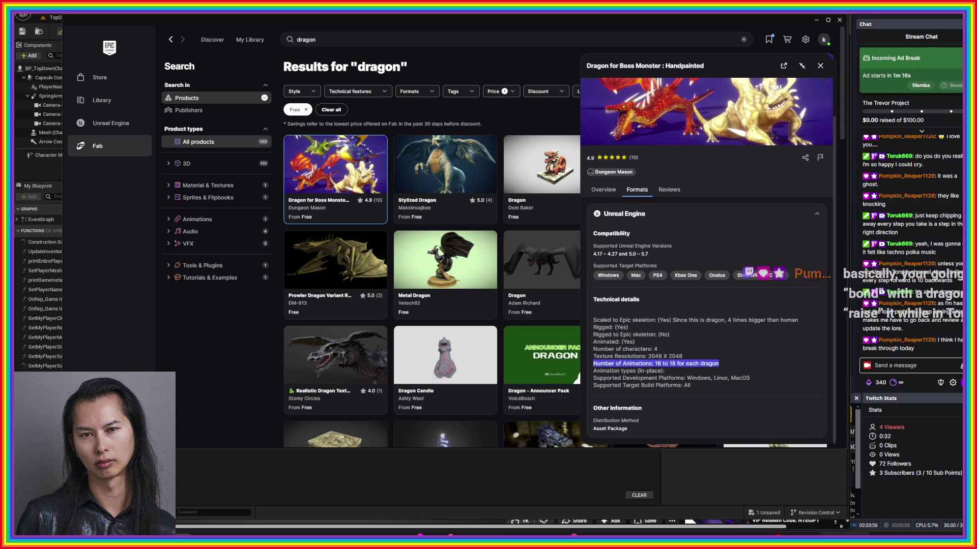
scroll(707, 254, "up", 2)
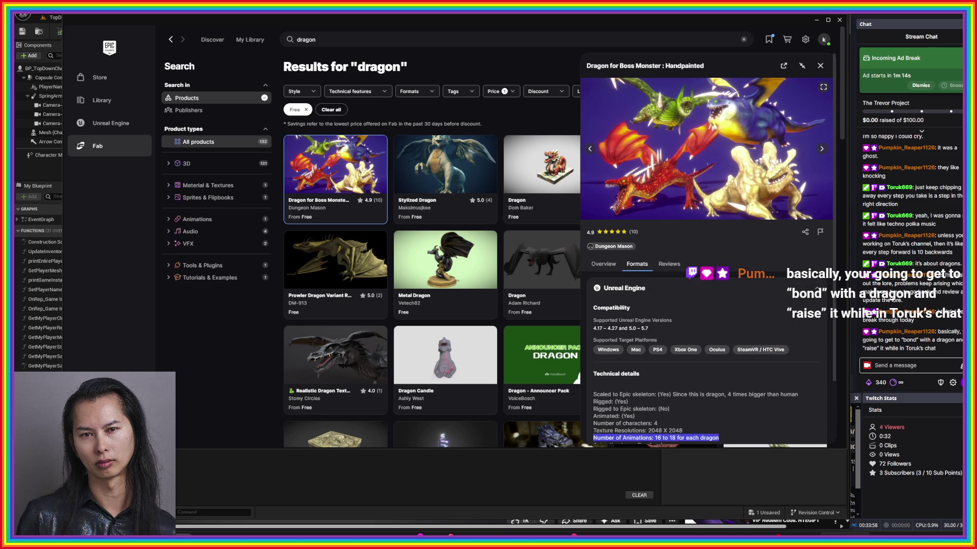
- View the dragon gallery image full size, then close the Epic Games Launcher
left_click(707, 152)
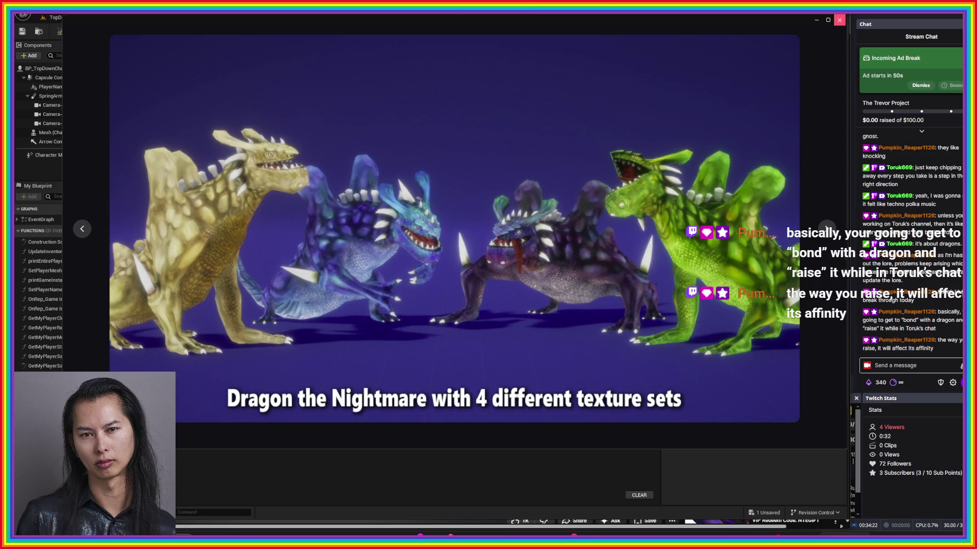
left_click(839, 20)
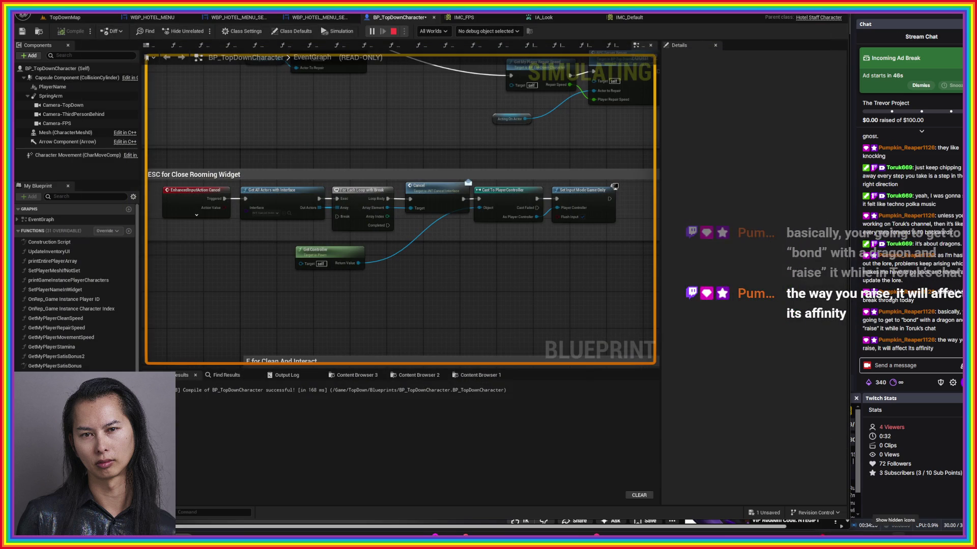
- Reopen the Epic Games Launcher from the hidden system tray icons
left_click(896, 526)
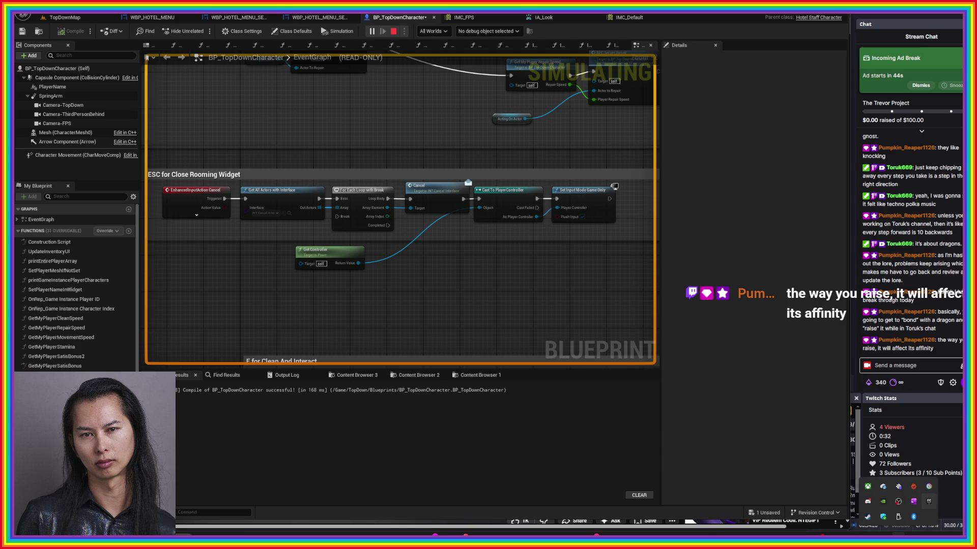
left_click(928, 501)
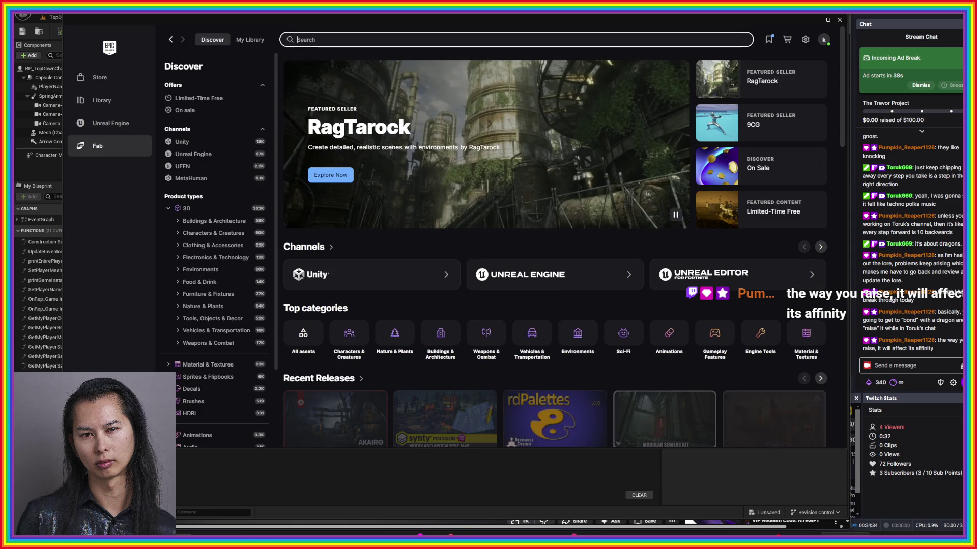
- Search Fab for 'dragon' and limit the results to free products
type("dragon")
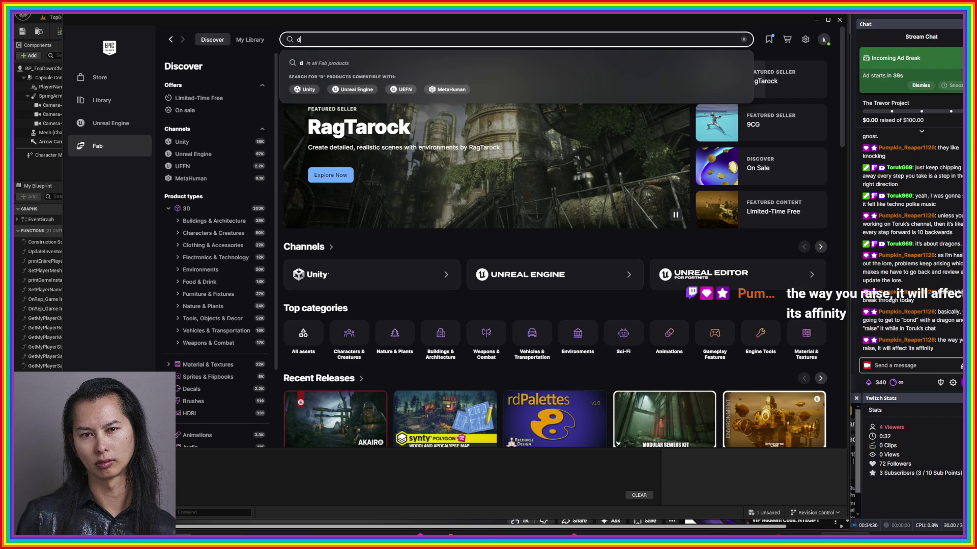
key("Return")
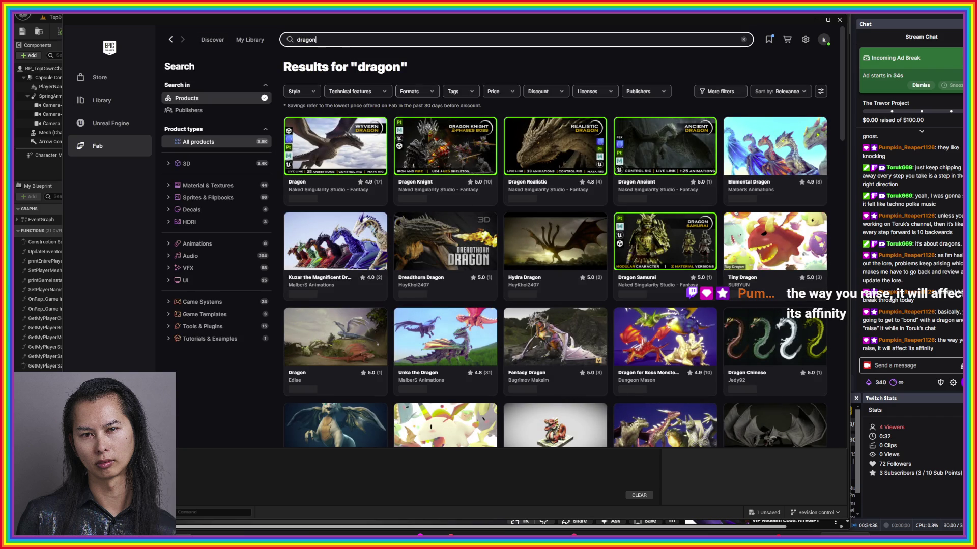
left_click(412, 91)
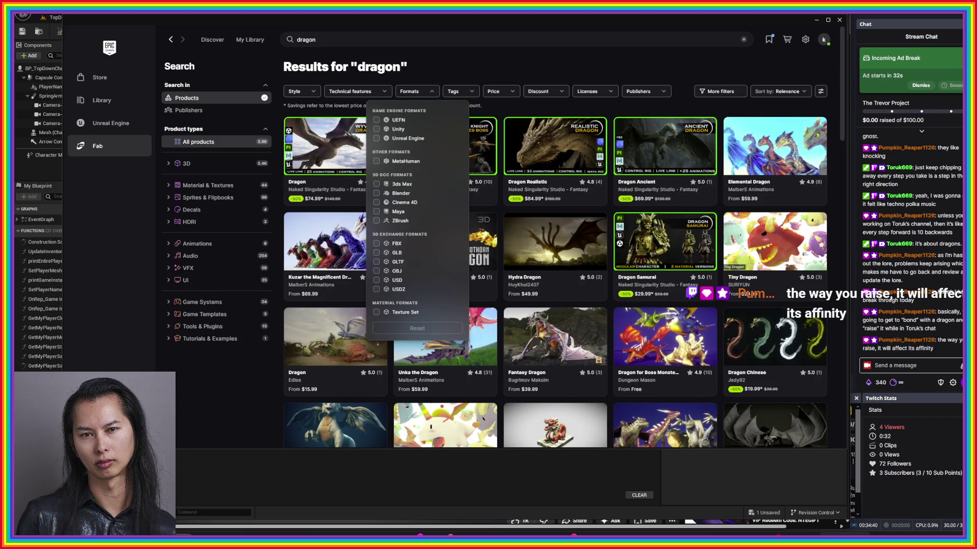
left_click(496, 91)
left_click(460, 136)
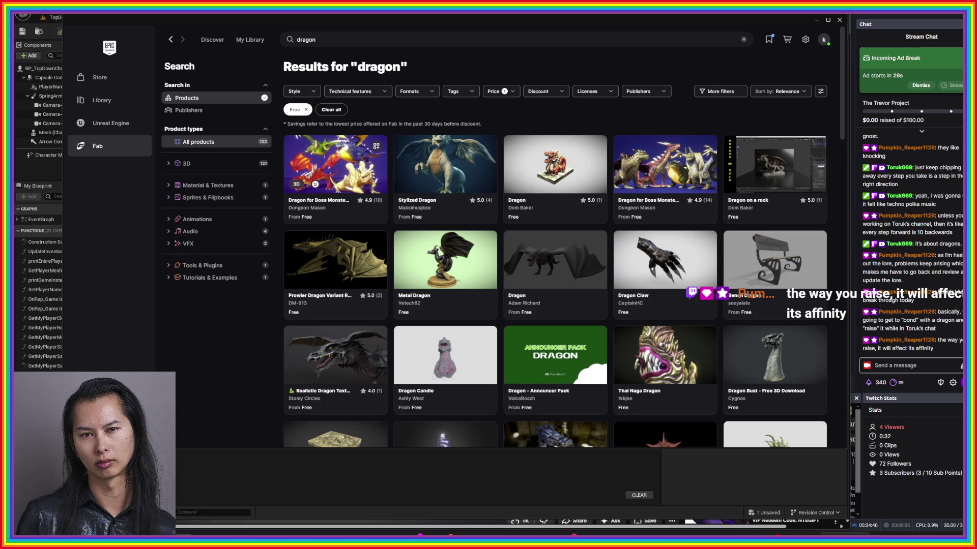
- Compare the Handpainted, Stylized Dragon and dragon statue details, including formats and 3D preview, then close the panel
left_click(335, 164)
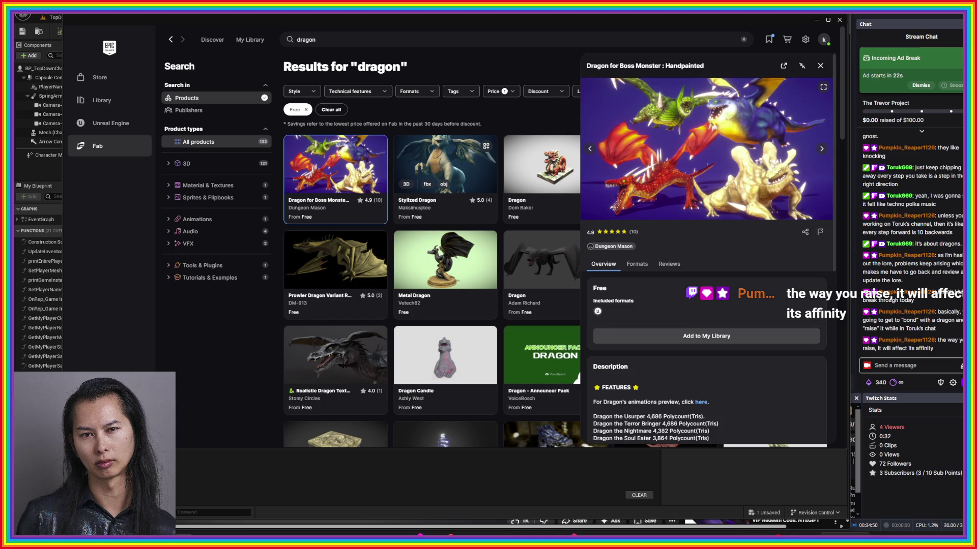
left_click(445, 164)
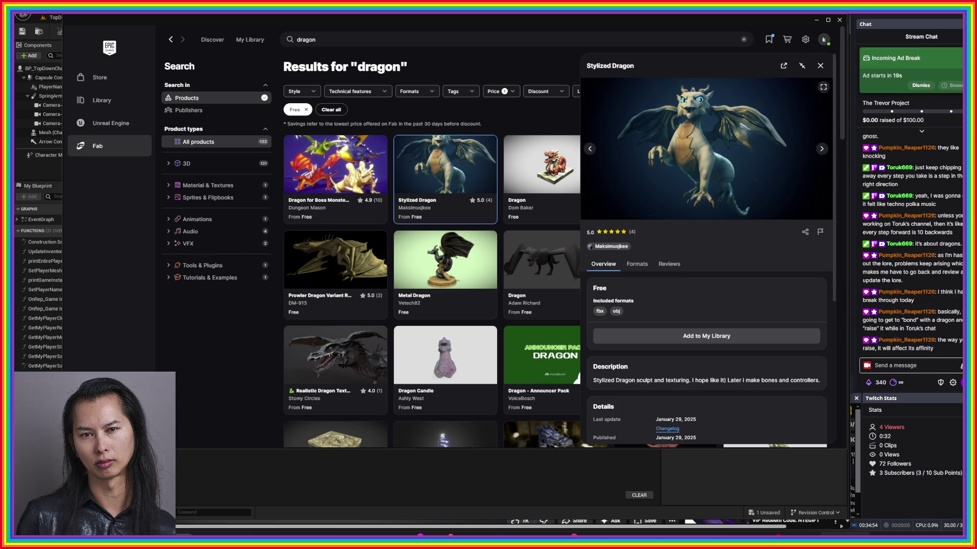
scroll(707, 250, "down", 3)
scroll(708, 228, "up", 3)
left_click(637, 240)
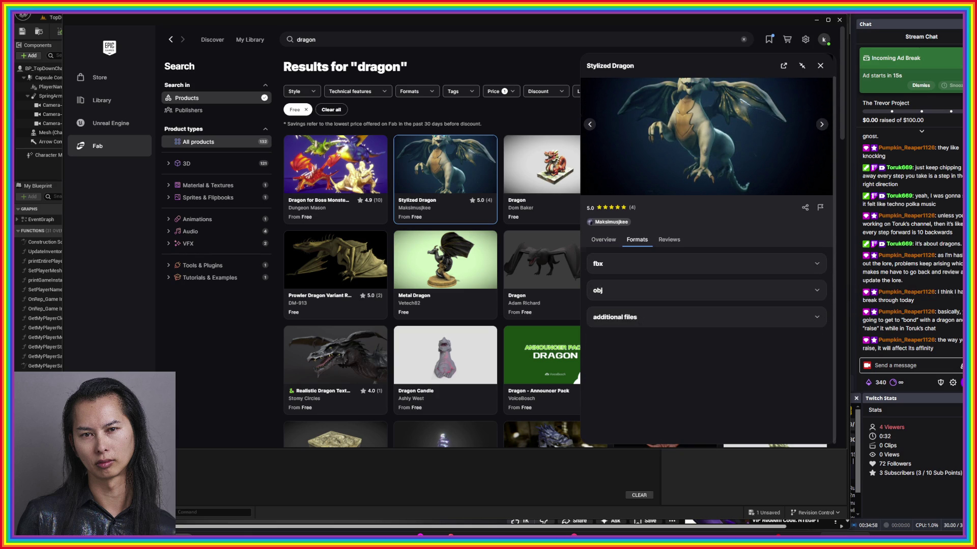
scroll(707, 338, "up", 1)
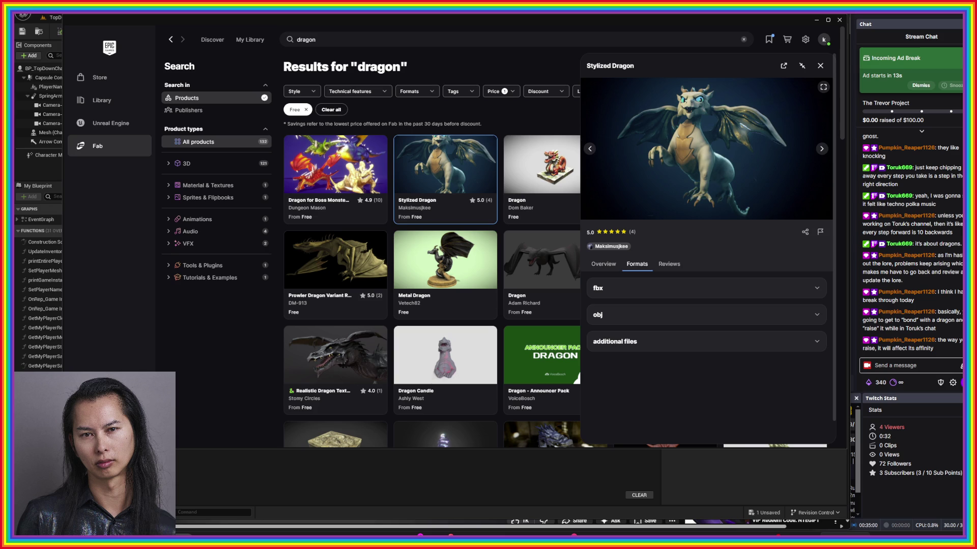
left_click(542, 168)
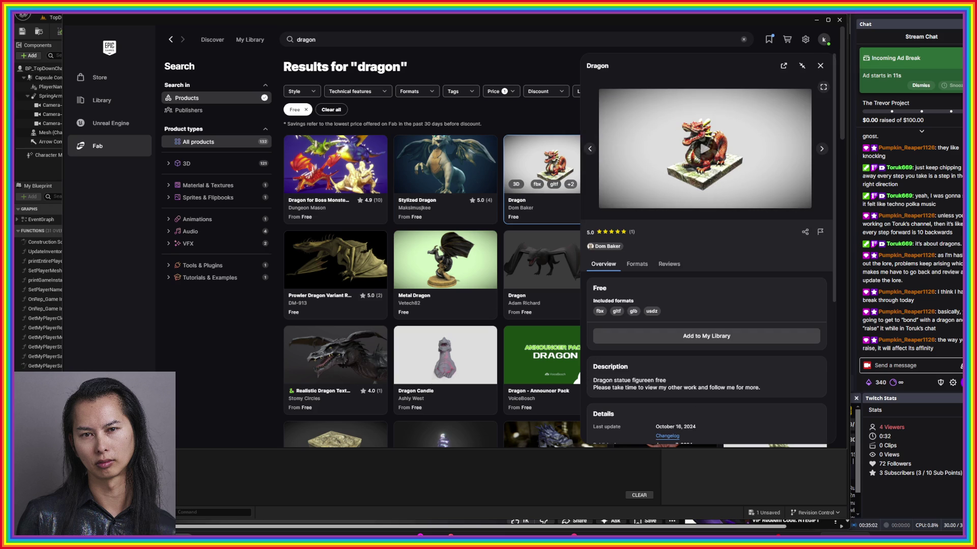
left_click(705, 149)
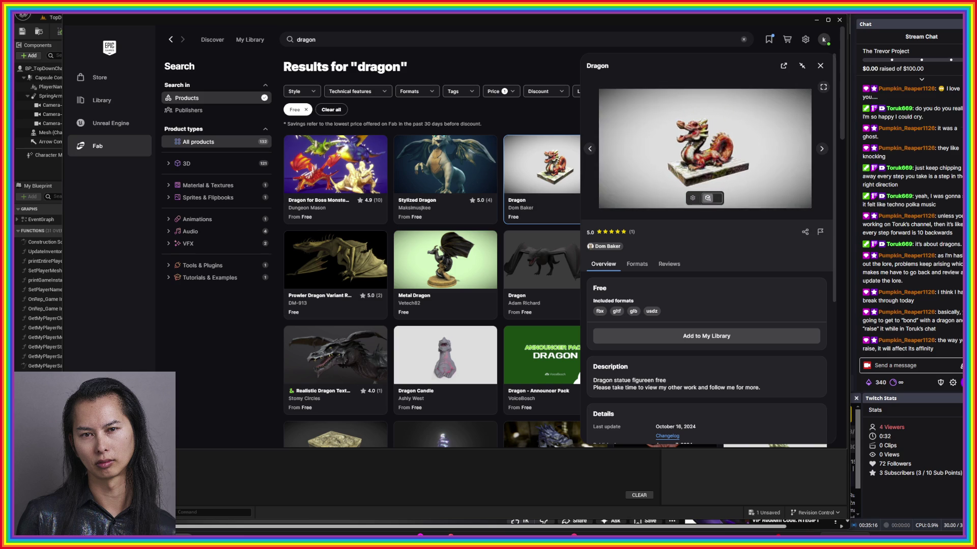
left_click(820, 65)
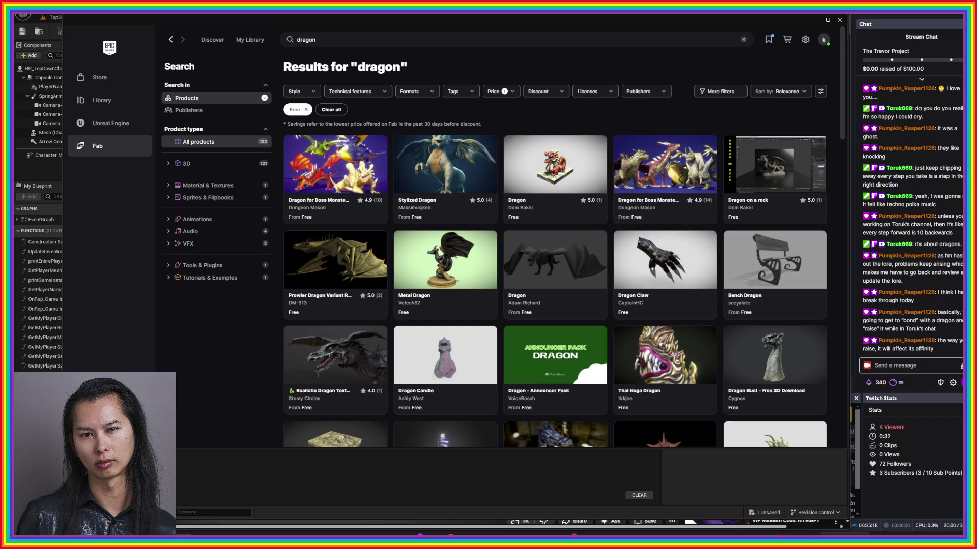
- Review the Dragon for Boss Monster : PBR description and formats, then close its panel
left_click(665, 163)
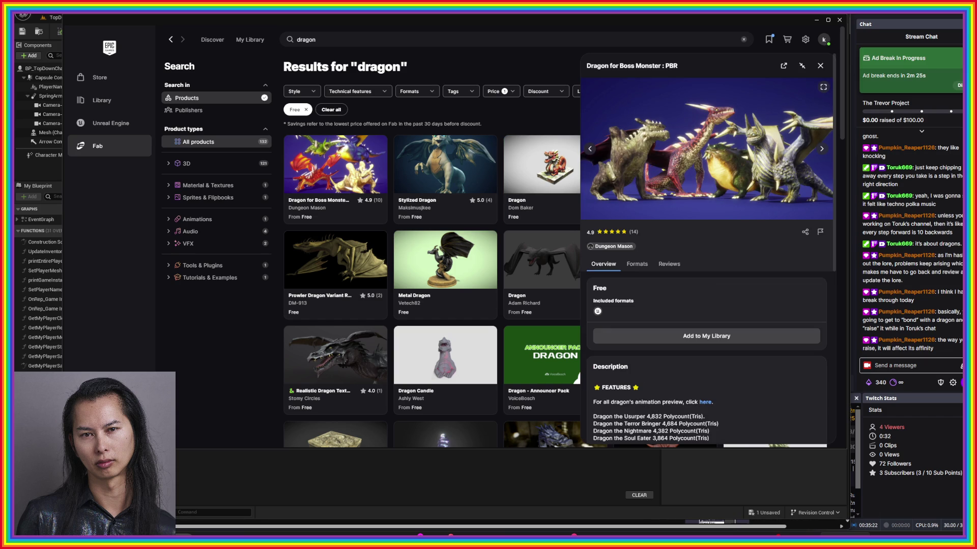
scroll(707, 254, "down", 2)
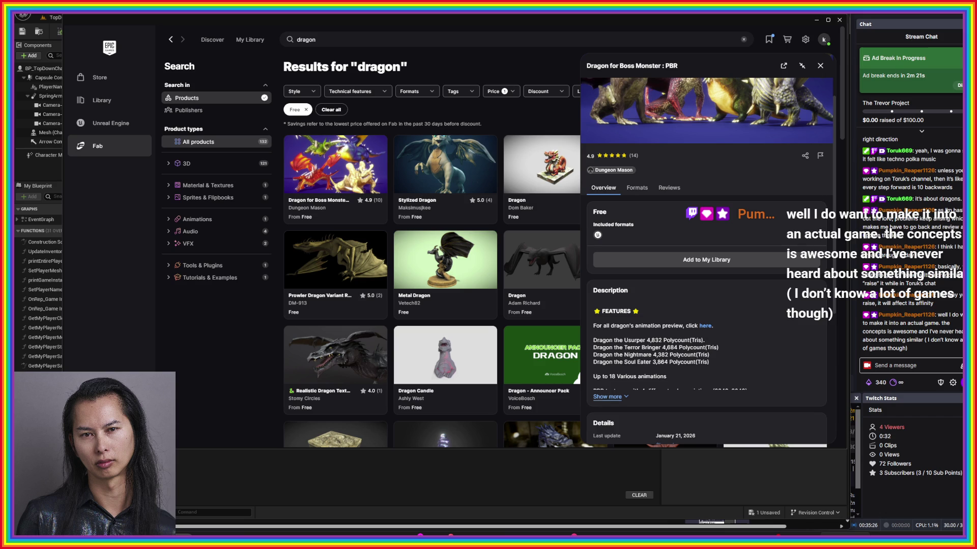
left_click(606, 396)
left_click(636, 188)
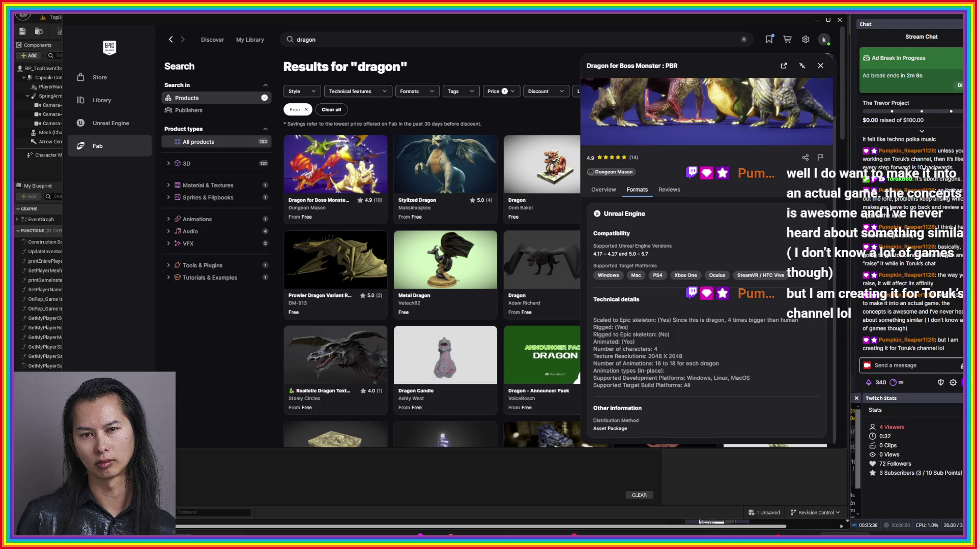
scroll(806, 231, "up", 2)
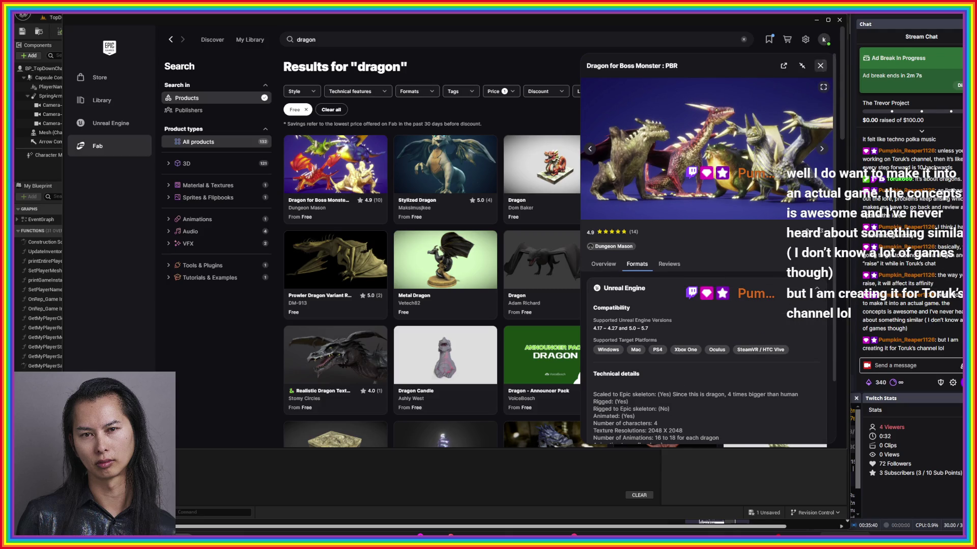
left_click(820, 66)
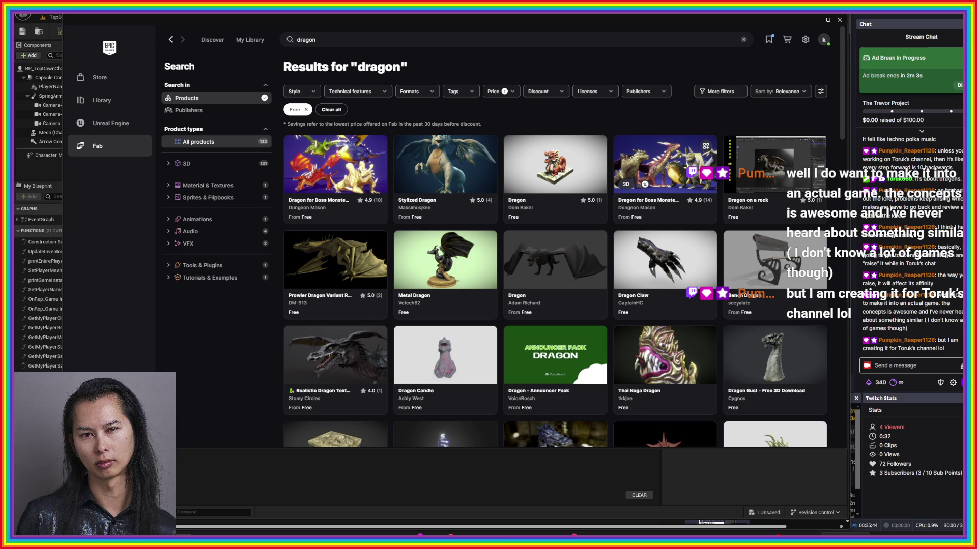
- Add the PBR and Handpainted Boss Monster dragons to My Library
left_click(706, 146)
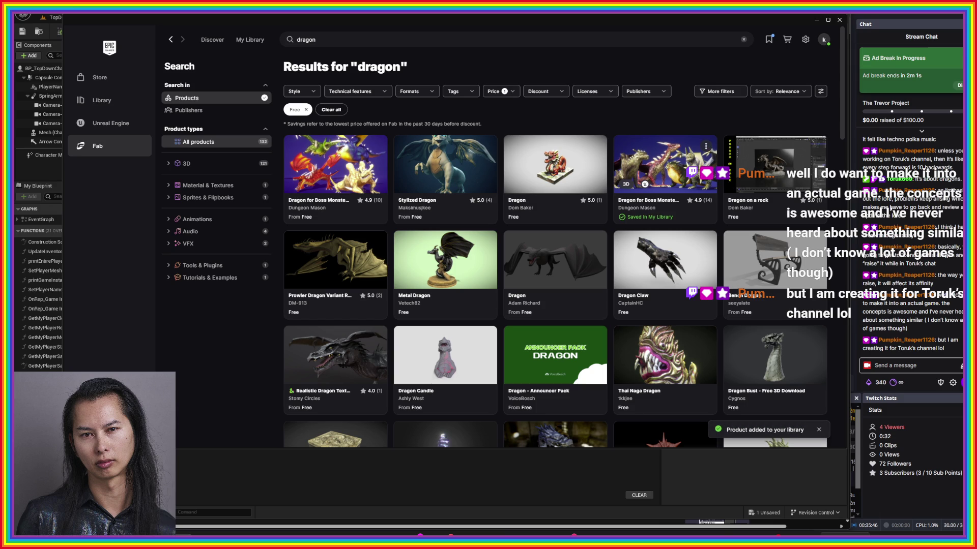
left_click(376, 146)
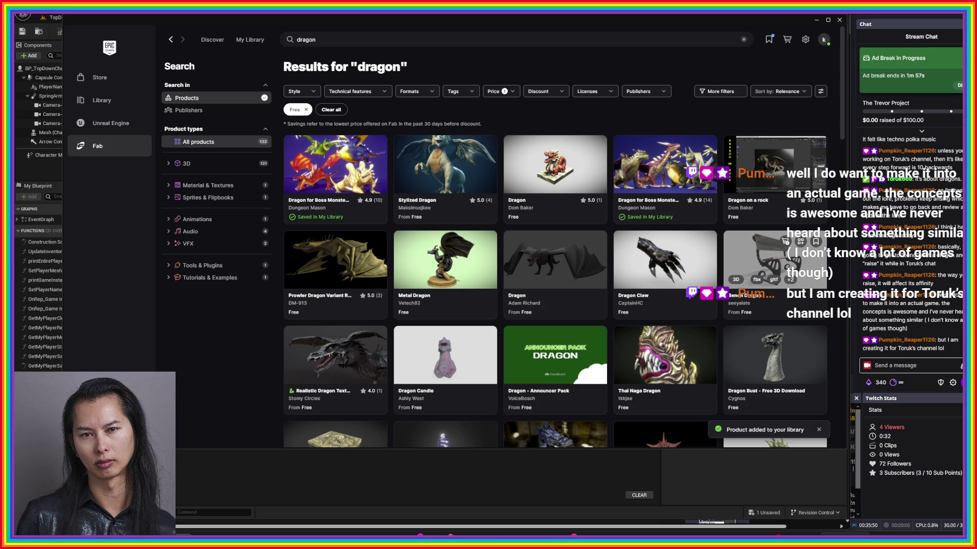
scroll(816, 261, "down", 3)
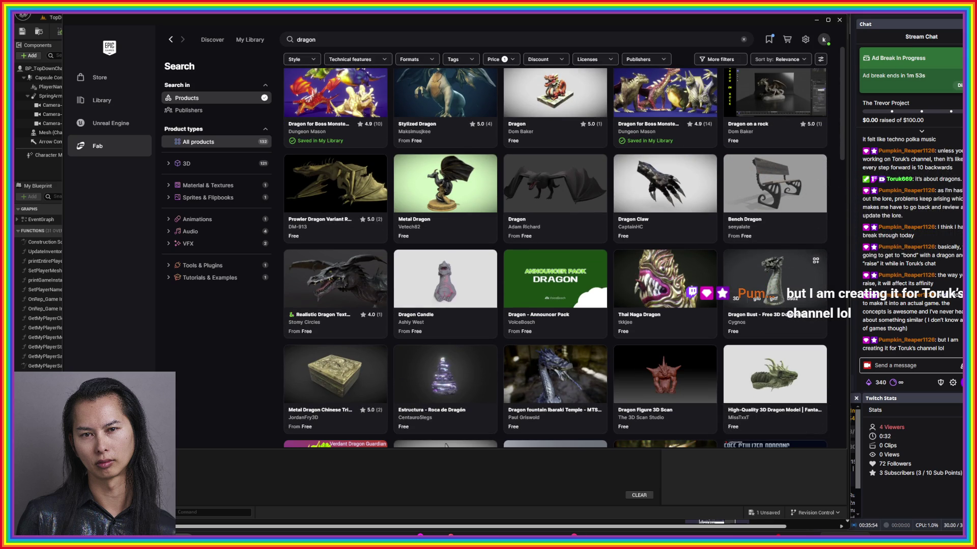
- Scroll through the free dragon results, then Alt+Tab back to the BP_TopDownCharacter blueprint
scroll(774, 274, "down", 10)
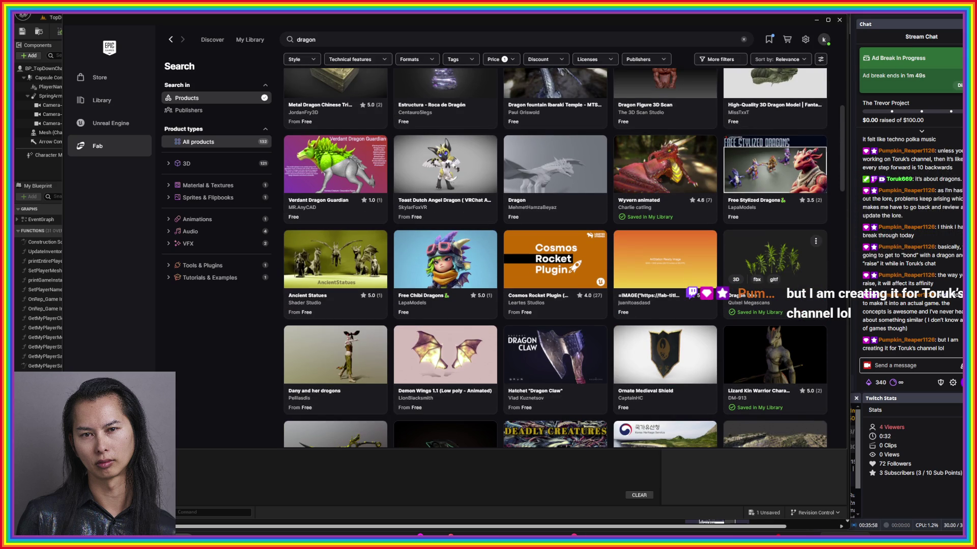
scroll(794, 254, "down", 3)
scroll(794, 254, "down", 1)
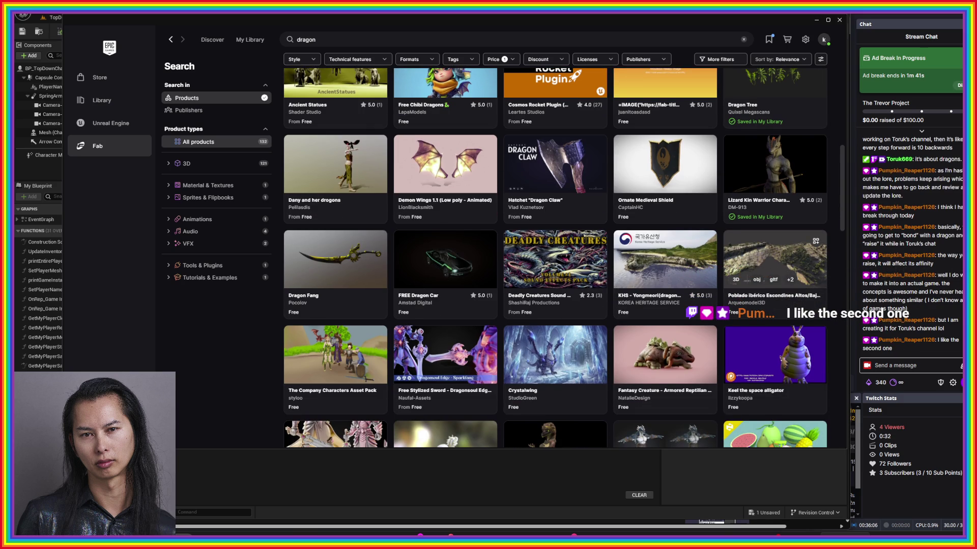
scroll(773, 254, "down", 6)
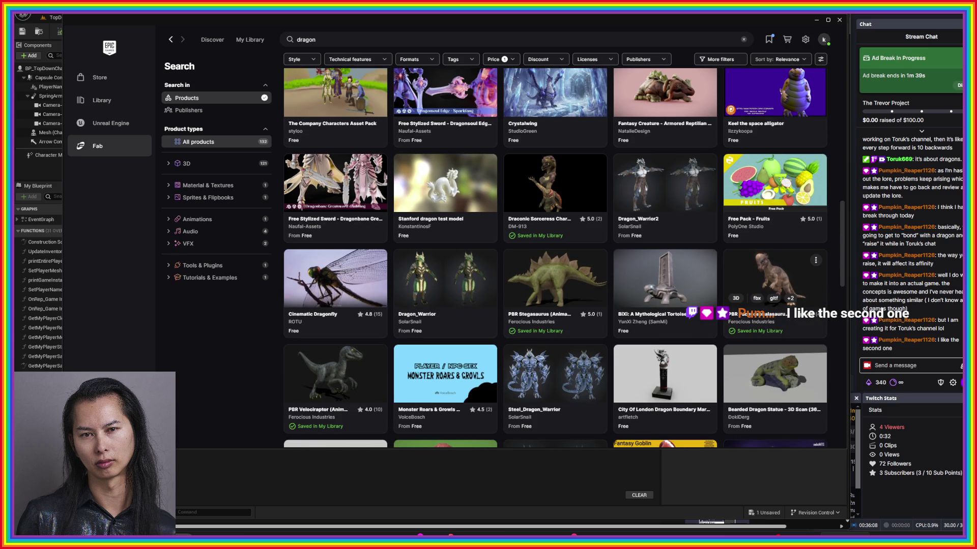
scroll(773, 239, "down", 2)
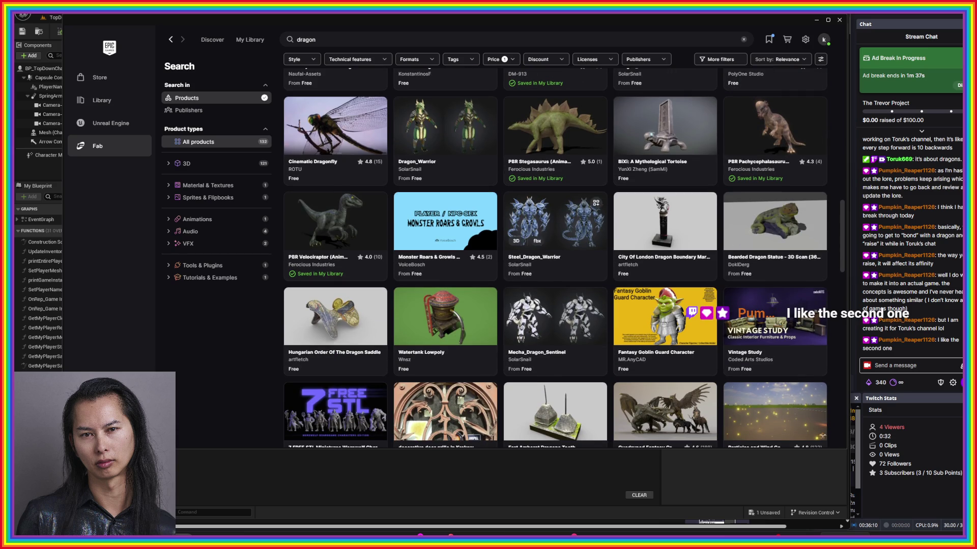
key("alt+Tab")
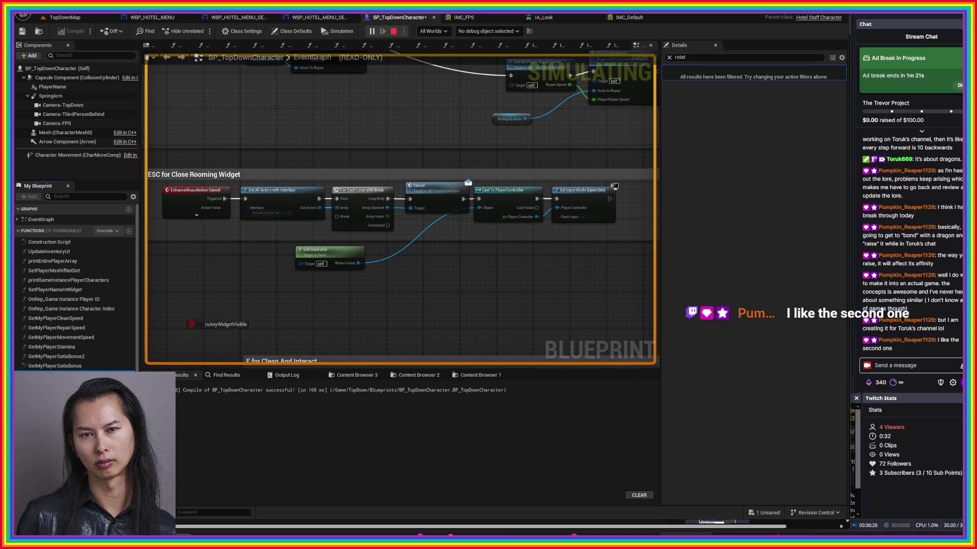
- Try placing an IsAnyWidgetVisible call, then stop the simulation and save BP_TopDownCharacter
left_click_drag(219, 293, 89, 383)
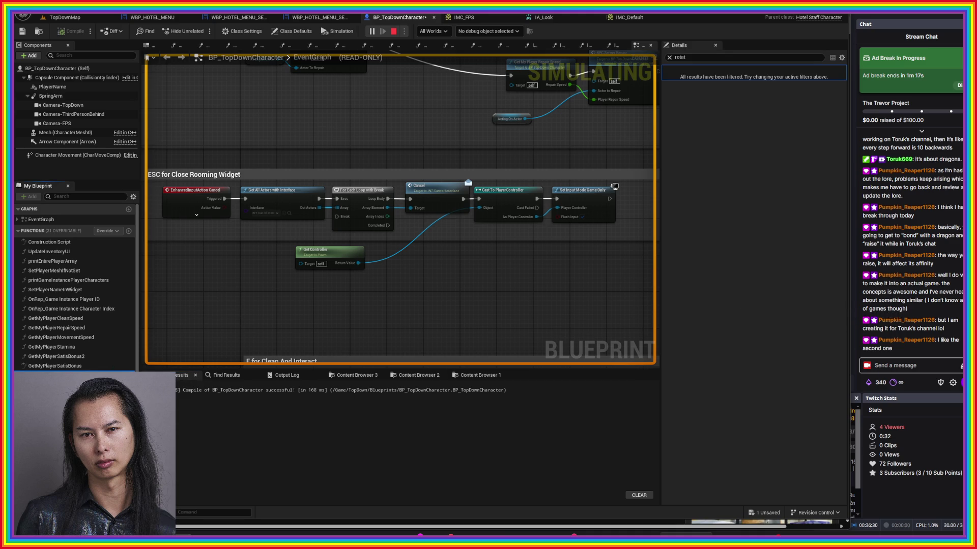
left_click_drag(89, 382, 228, 300)
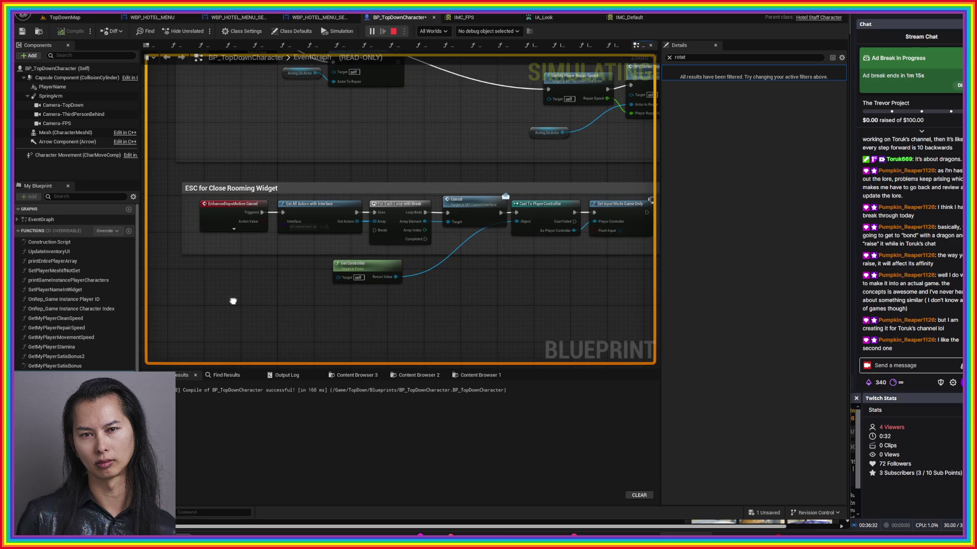
left_click(393, 31)
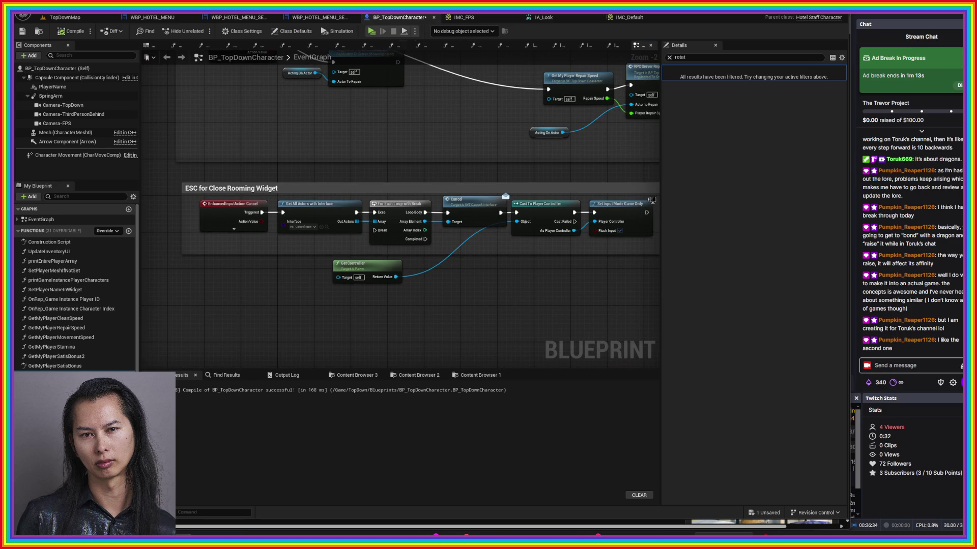
key("ctrl+s")
- Pan the Event Graph past the overlap and SetGameInstance nodes, then switch to YouTube
scroll(463, 305, "down", 5)
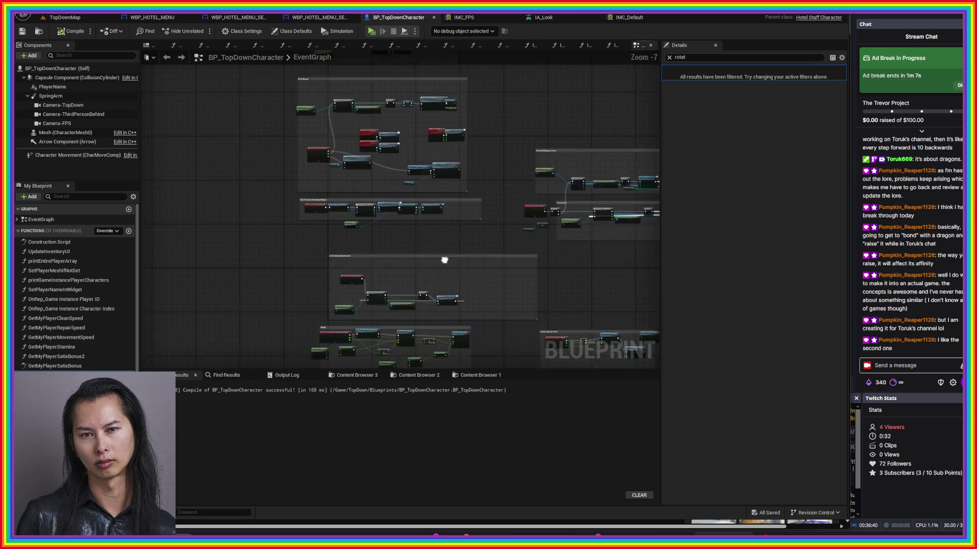
scroll(462, 305, "up", 3)
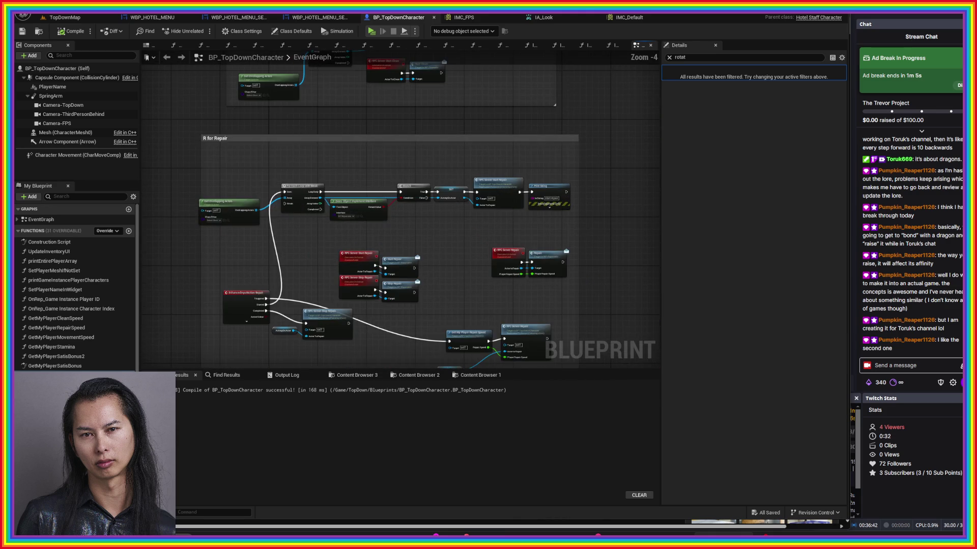
left_click_drag(465, 174, 473, 246)
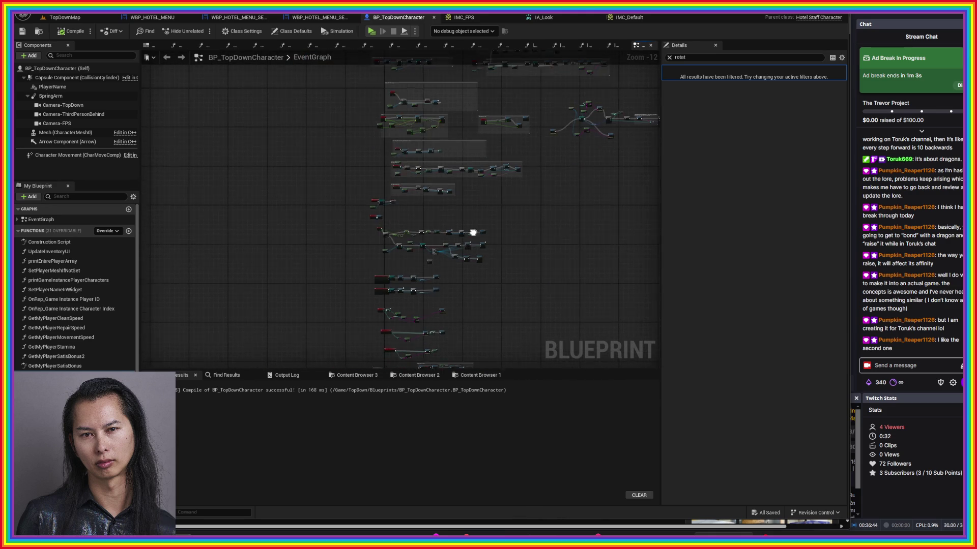
left_click_drag(473, 305, 539, 51)
scroll(440, 290, "up", 3)
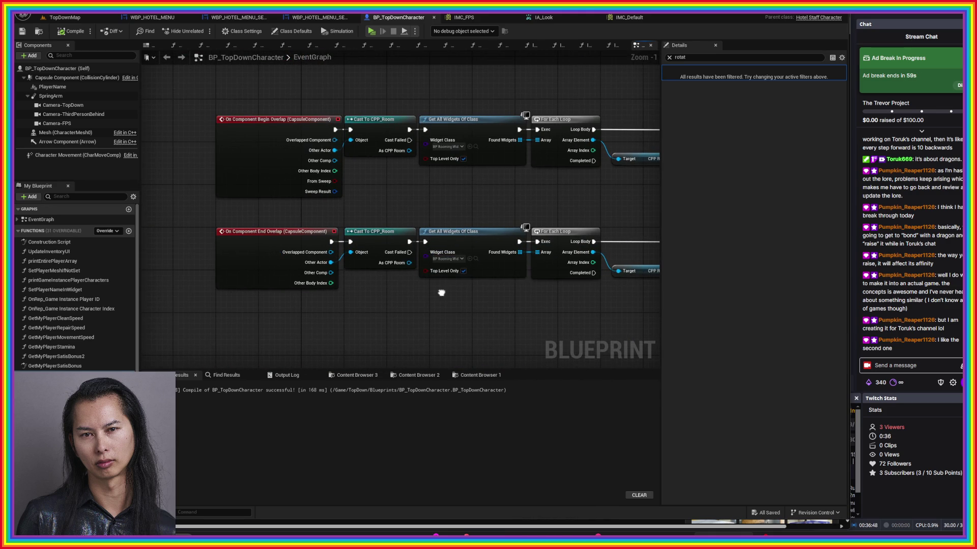
left_click_drag(440, 290, 422, 95)
left_click_drag(422, 326, 343, 143)
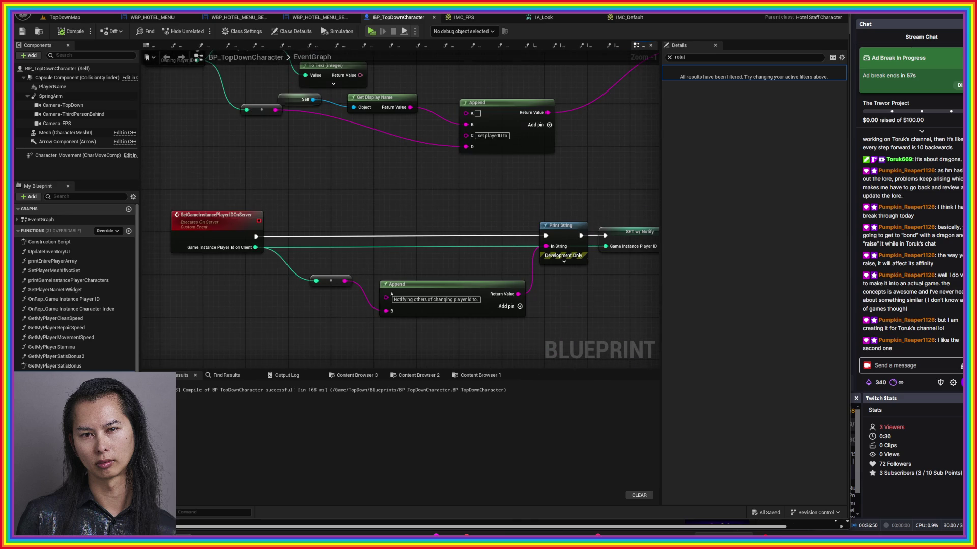
left_click_drag(417, 266, 403, 227)
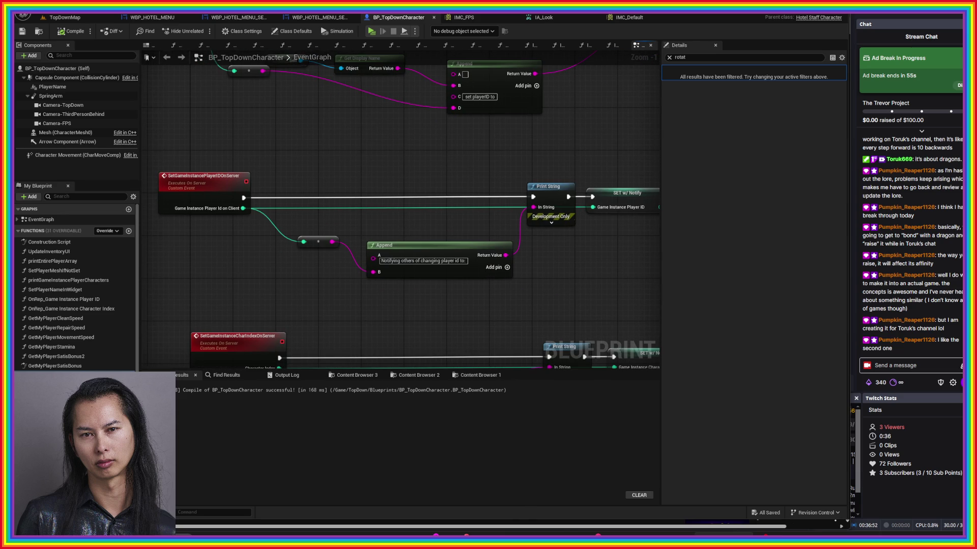
key("alt+Tab")
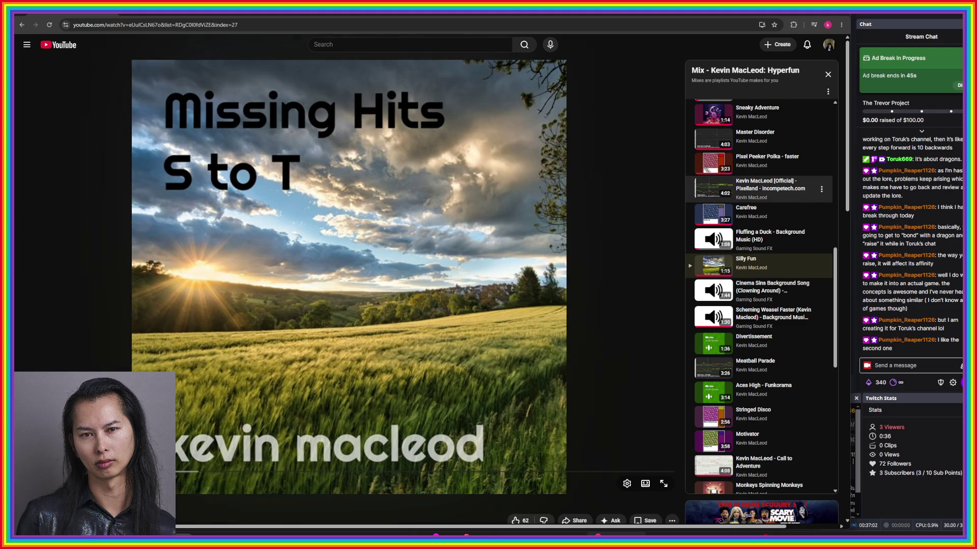
- Switch from the YouTube mix back to the BP_TopDownCharacter Event Graph in Unreal Engine
key("alt+Tab")
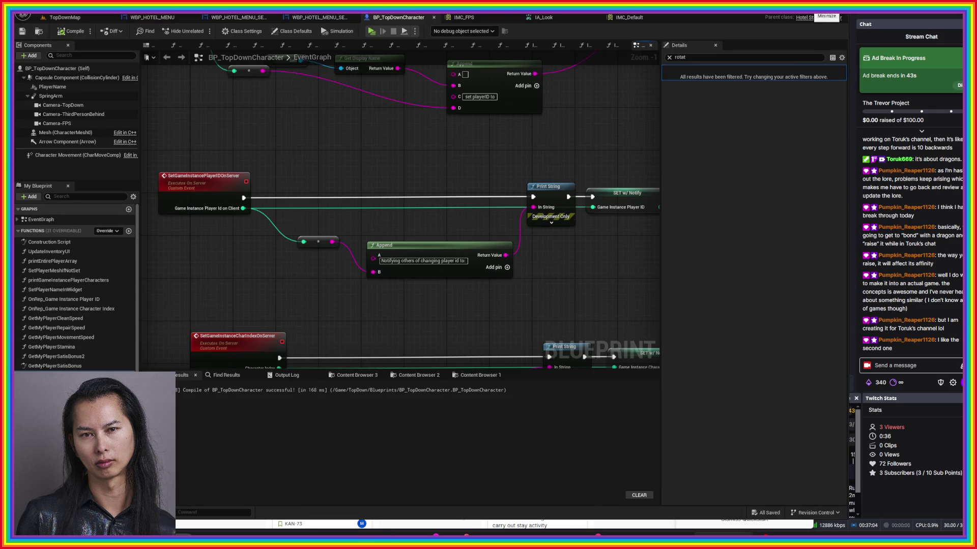
- Locate the Show In-game Menu nodes and nudge the Is Any Widget Visible node slightly left
left_click_drag(426, 292, 553, 37)
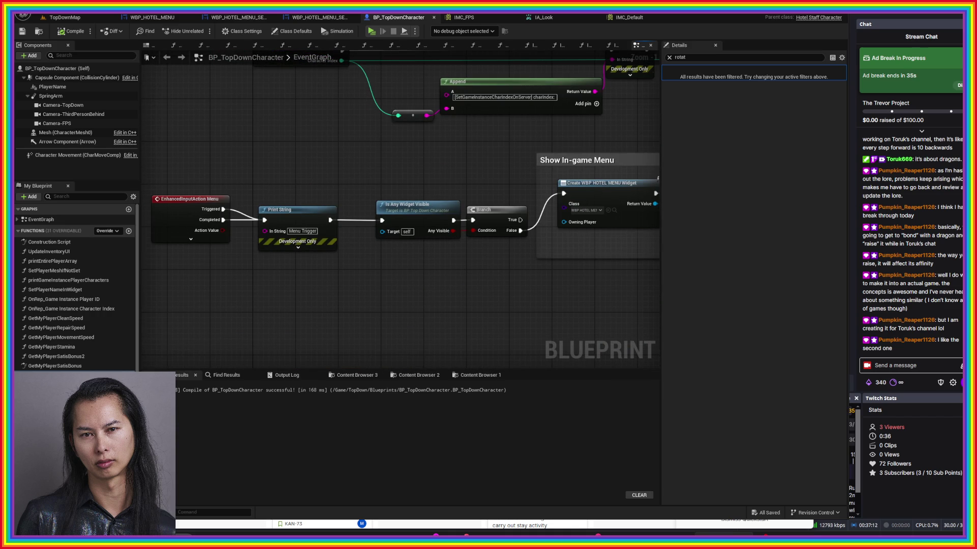
right_click(249, 296)
key("Escape")
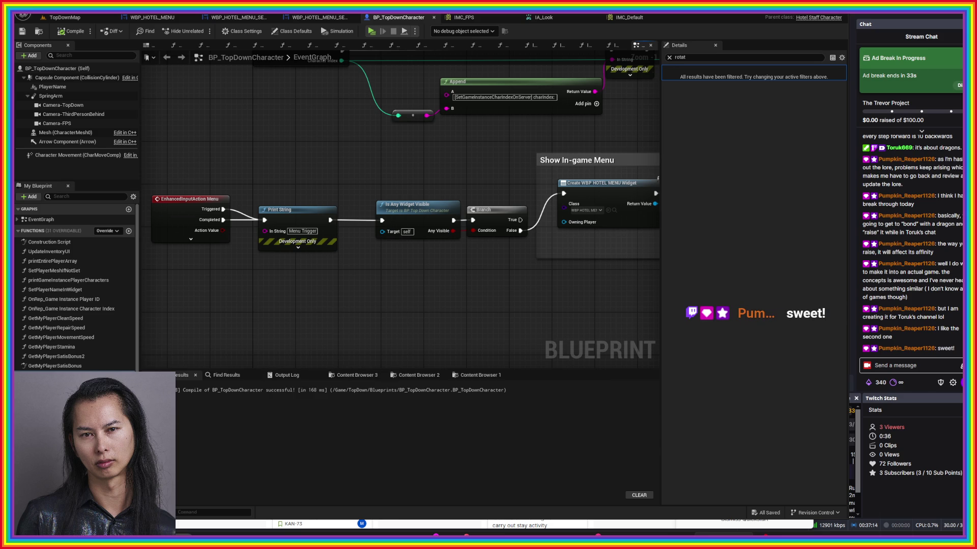
left_click(382, 200)
left_click_drag(381, 198, 371, 197)
- Open the Is Any Widget Visible function graph
left_click_drag(441, 268, 407, 270)
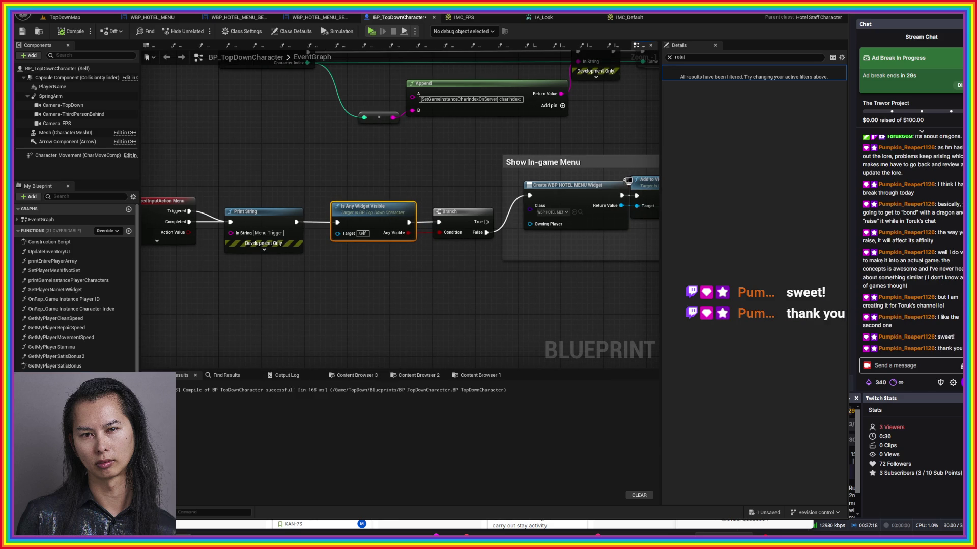
left_click_drag(509, 214, 357, 238)
left_click_drag(401, 300, 554, 294)
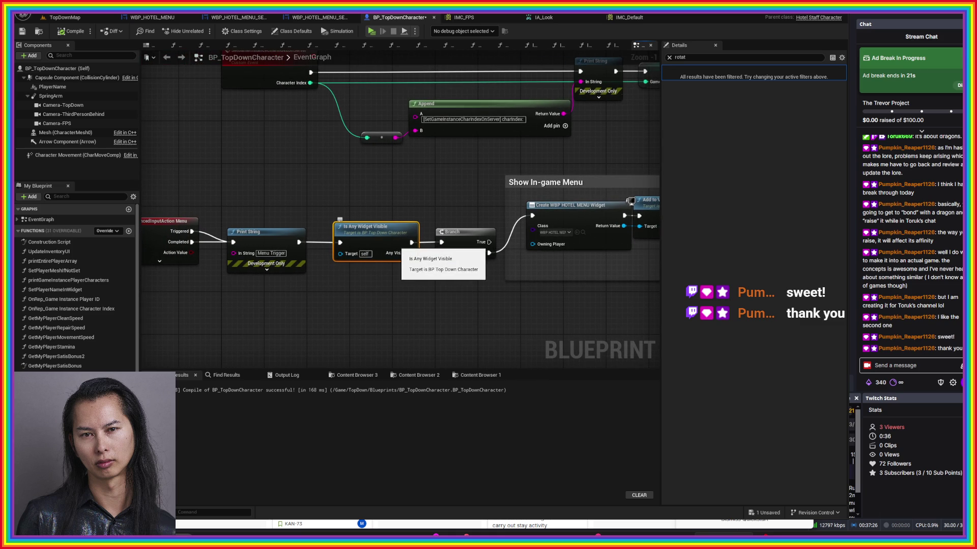
double_click(386, 239)
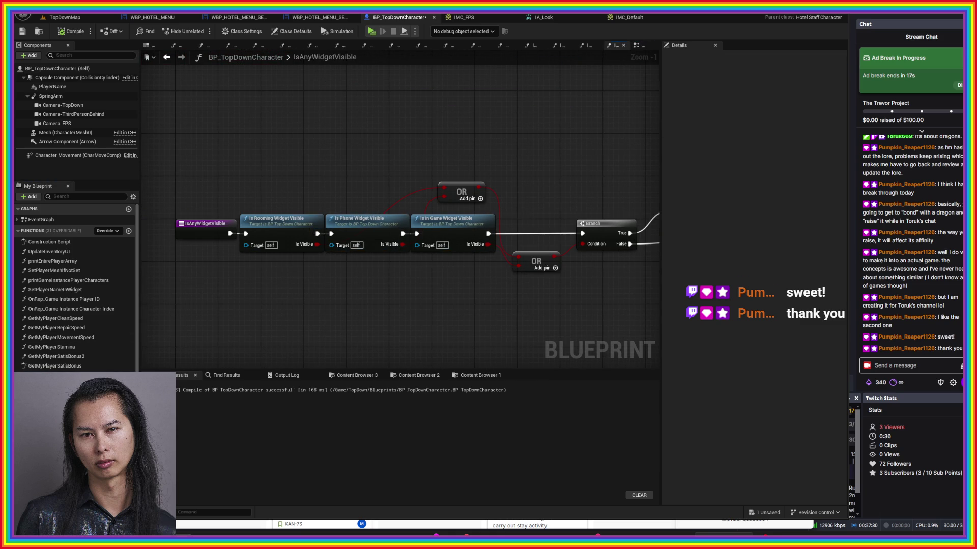
- In IsInGameWidgetVisible, shift the Branch node left and wire Loop Body to the SET node's execution input
double_click(446, 219)
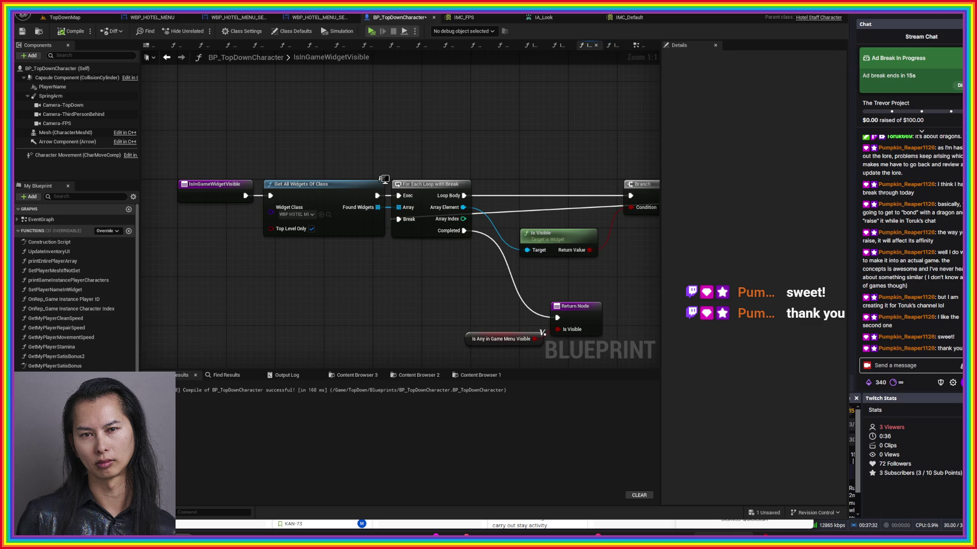
left_click_drag(280, 326, 196, 293)
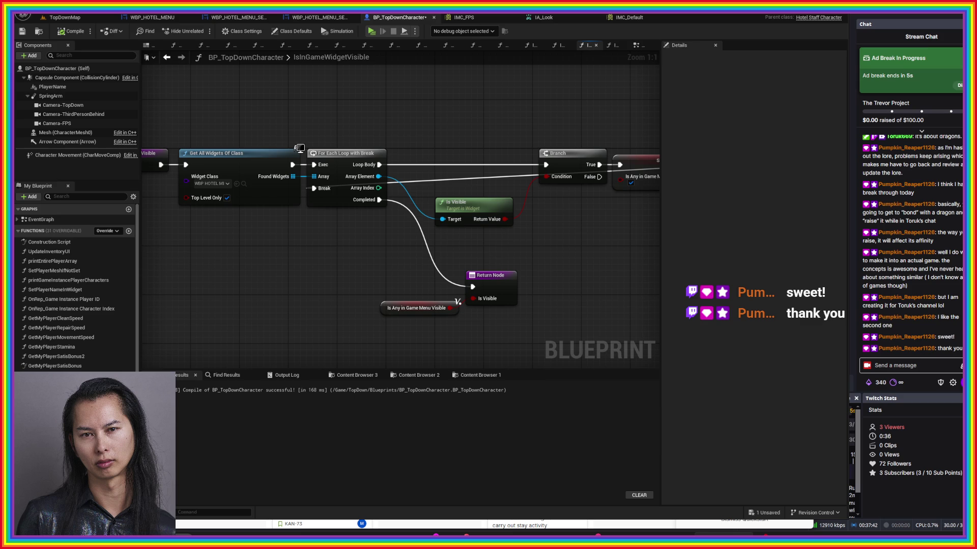
left_click_drag(500, 247, 374, 258)
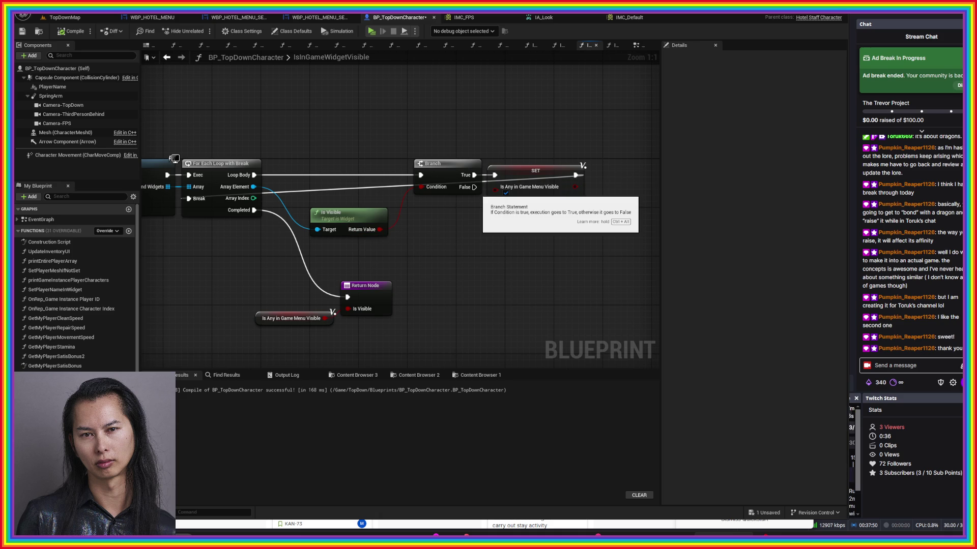
left_click_drag(433, 163, 413, 163)
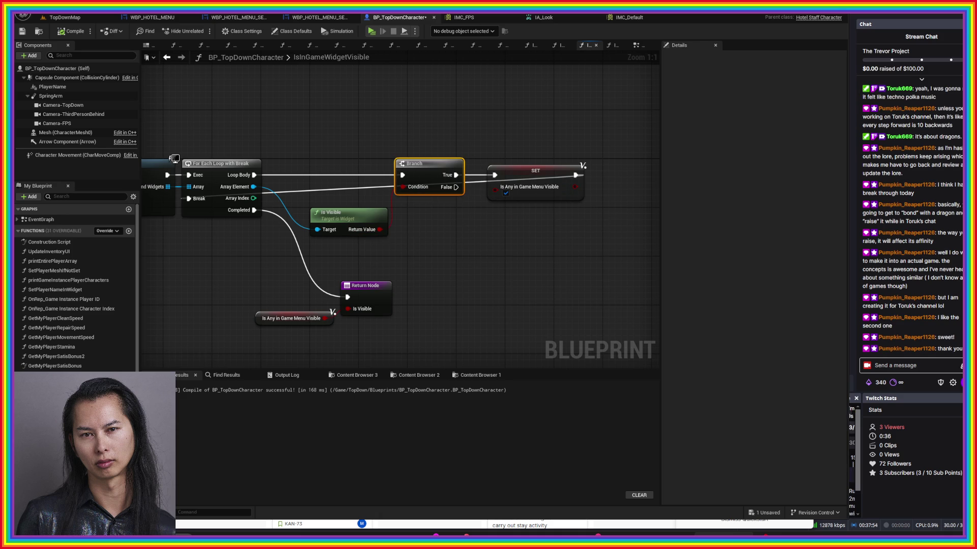
left_click_drag(424, 231, 492, 236)
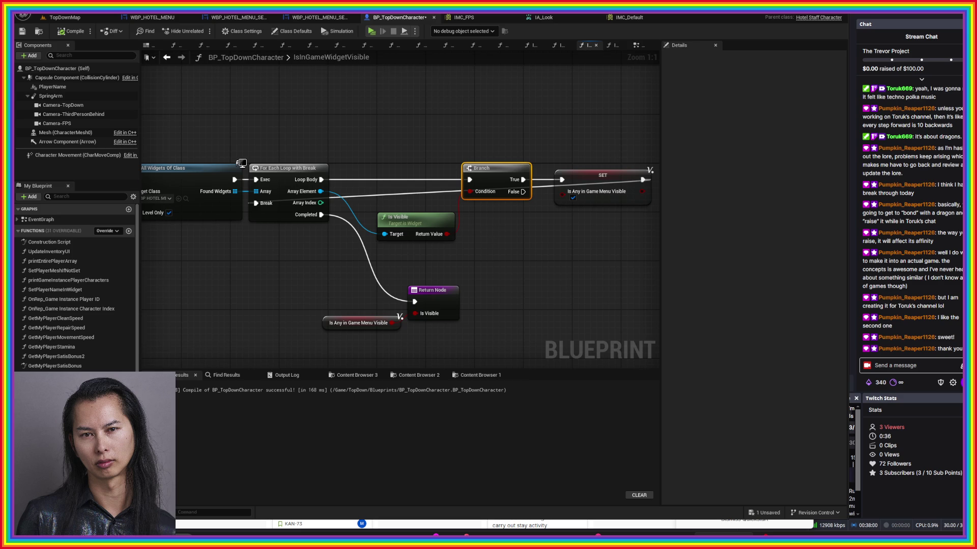
left_click_drag(321, 179, 562, 179)
- Save the blueprint and return to the TopDownMap level
key("ctrl+s")
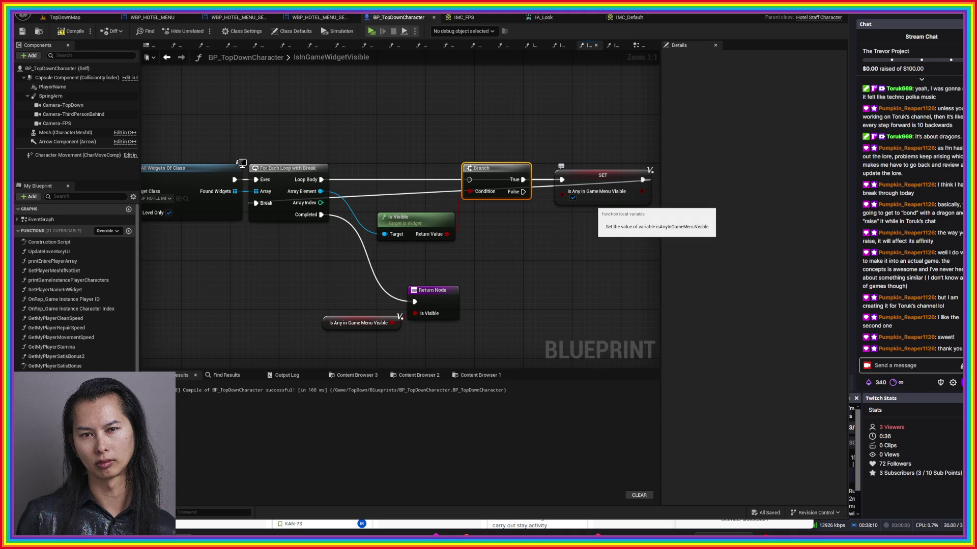
mouse_move(592, 211)
left_mouse_down()
mouse_move(400, 219)
mouse_move(479, 203)
left_mouse_up()
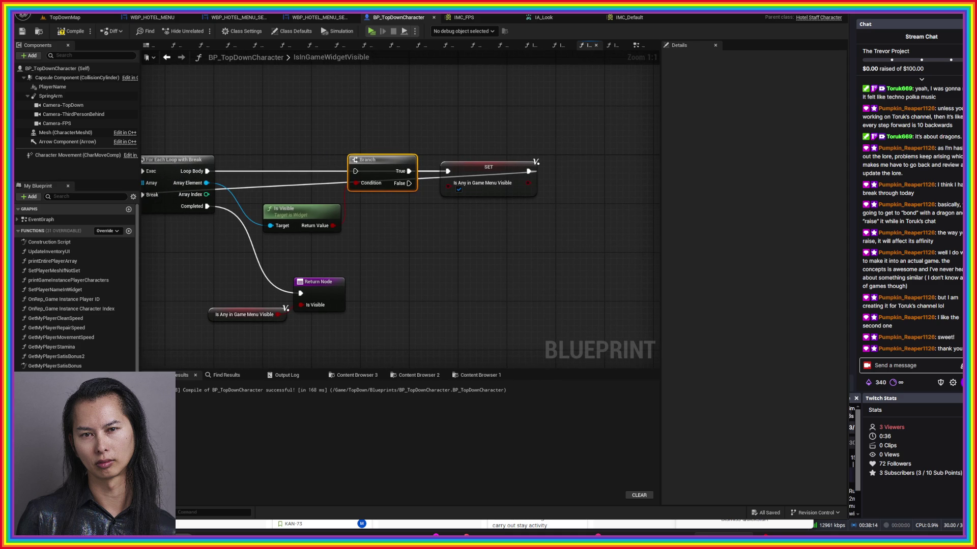
left_click_drag(301, 274, 466, 273)
left_click(65, 17)
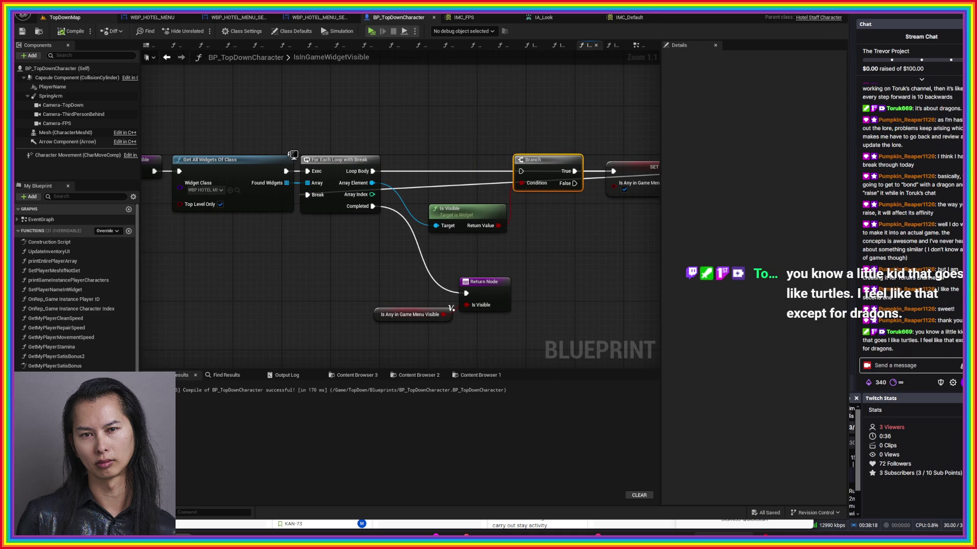
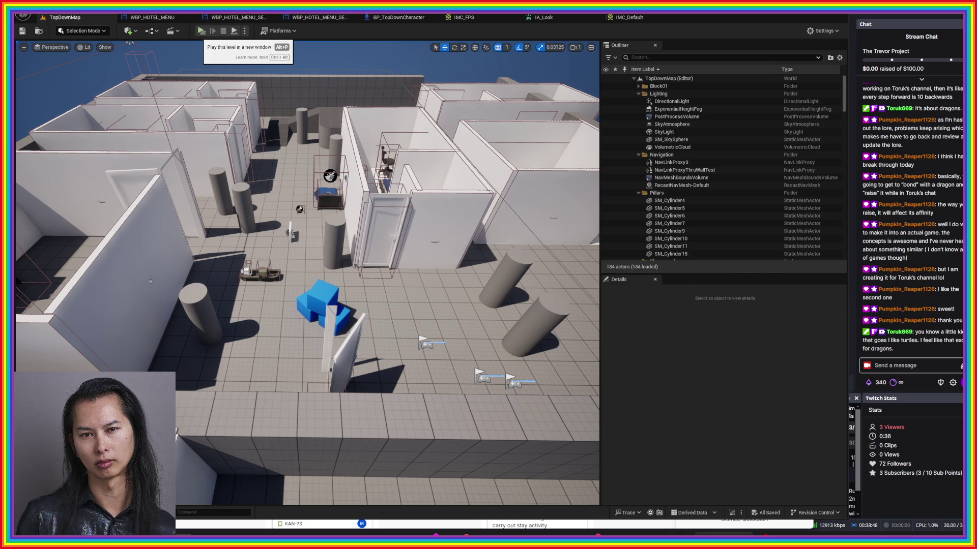
- Play-test the hotel level, toggling the pause menu and its Settings submenu, then stop play
left_click(201, 31)
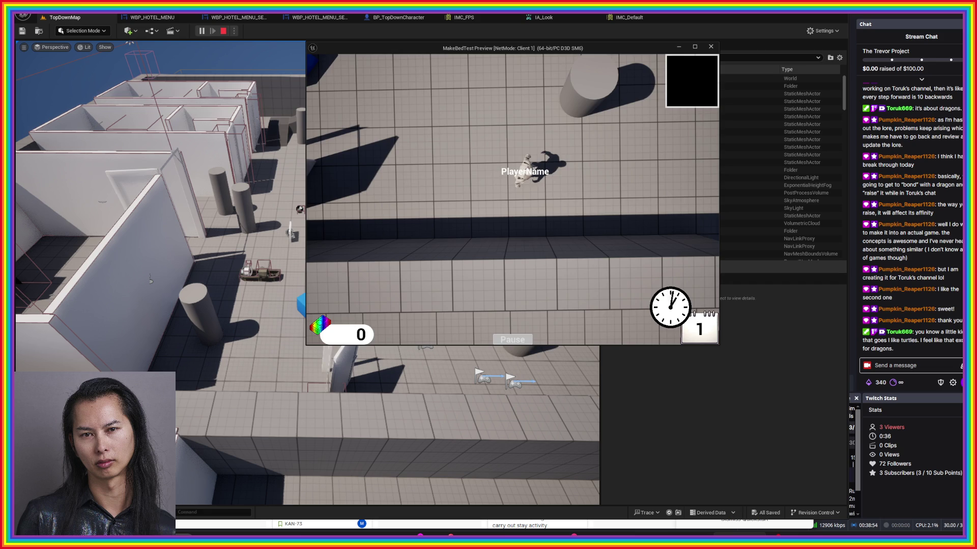
key("Escape")
left_click(513, 212)
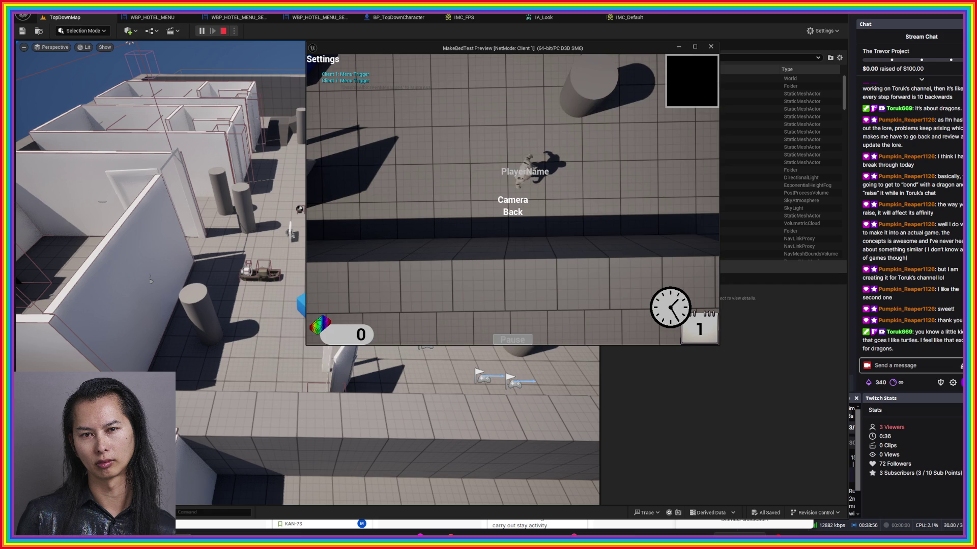
key("Escape")
key("Escape")
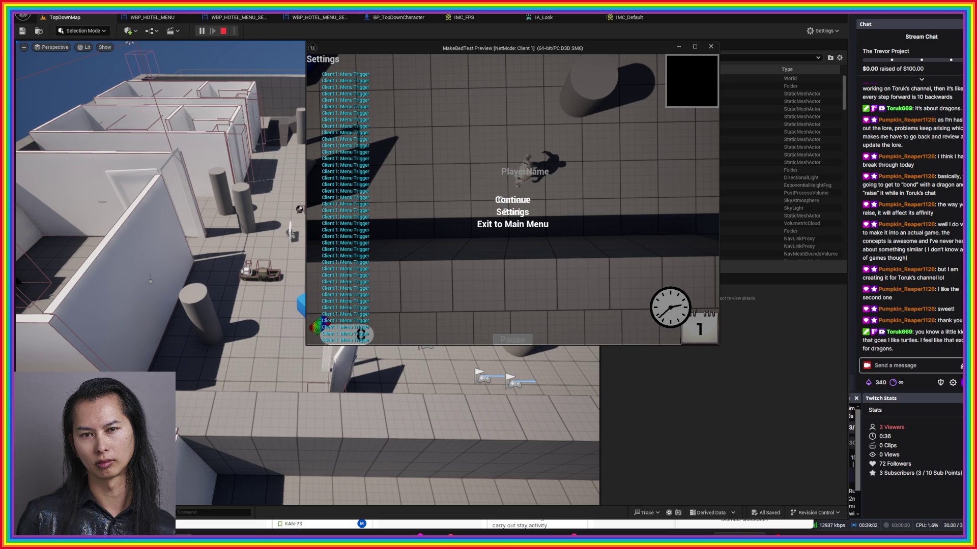
left_click(513, 211)
left_click(512, 212)
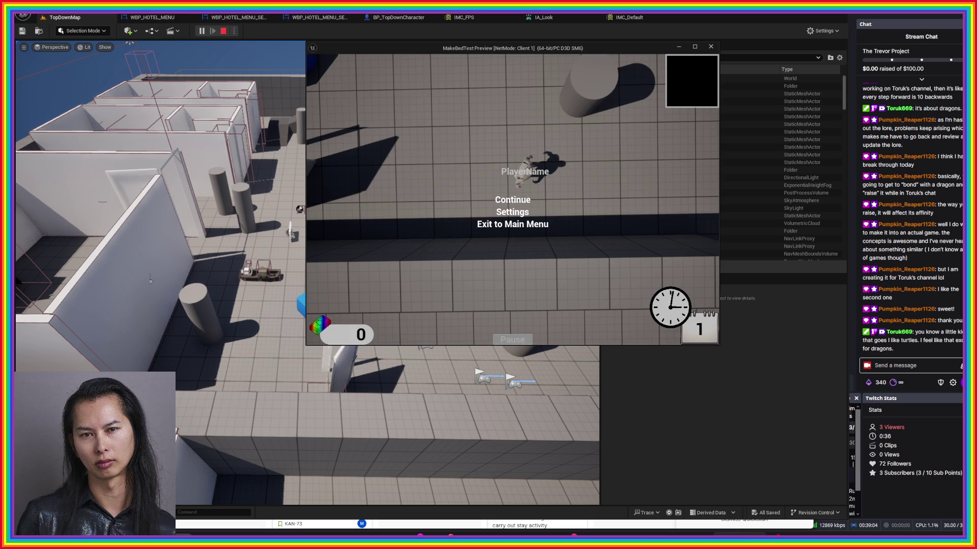
key("Escape")
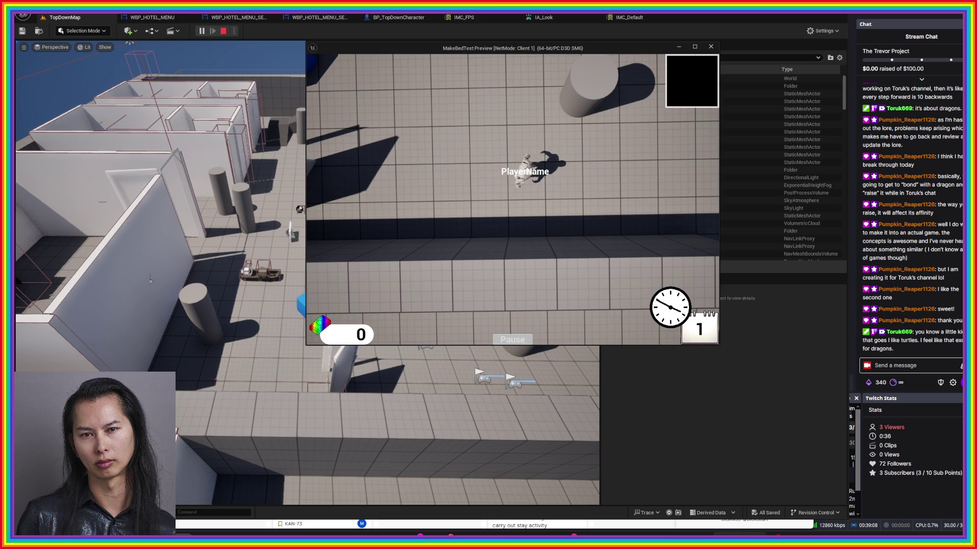
key("alt+Tab")
left_click(223, 31)
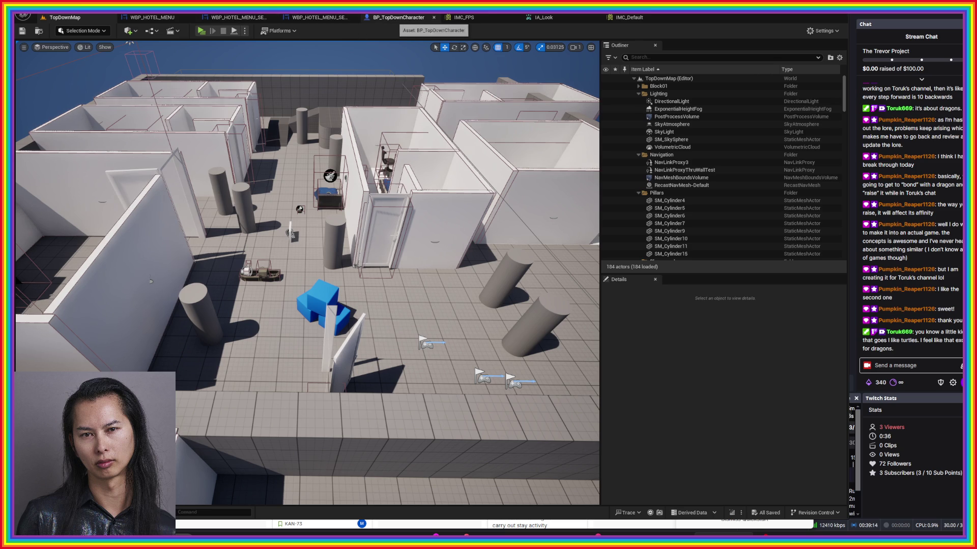
- Look at WBP_HOTEL_MENU_SETTINGS_CAMERA, then switch to the BP_TopDownCharacter Blueprint
left_click(319, 17)
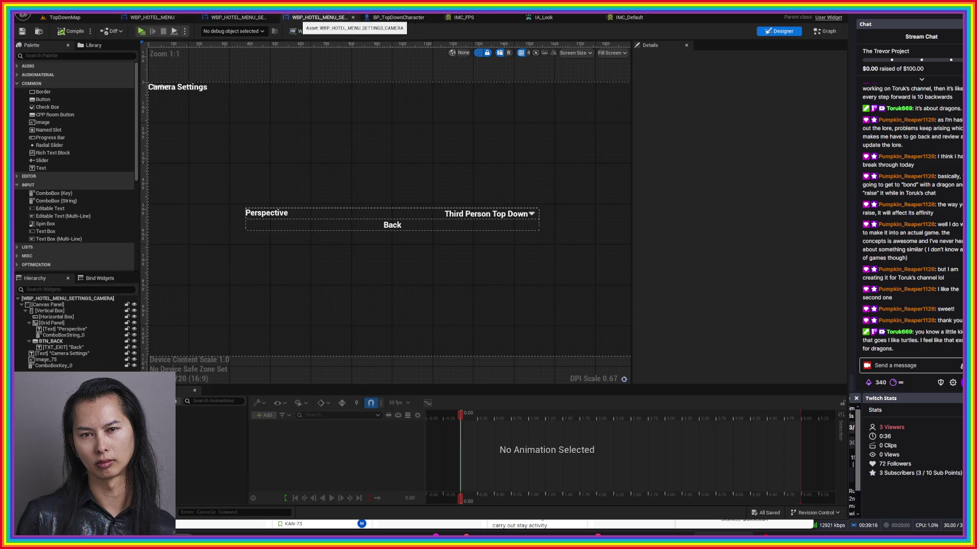
left_click(398, 18)
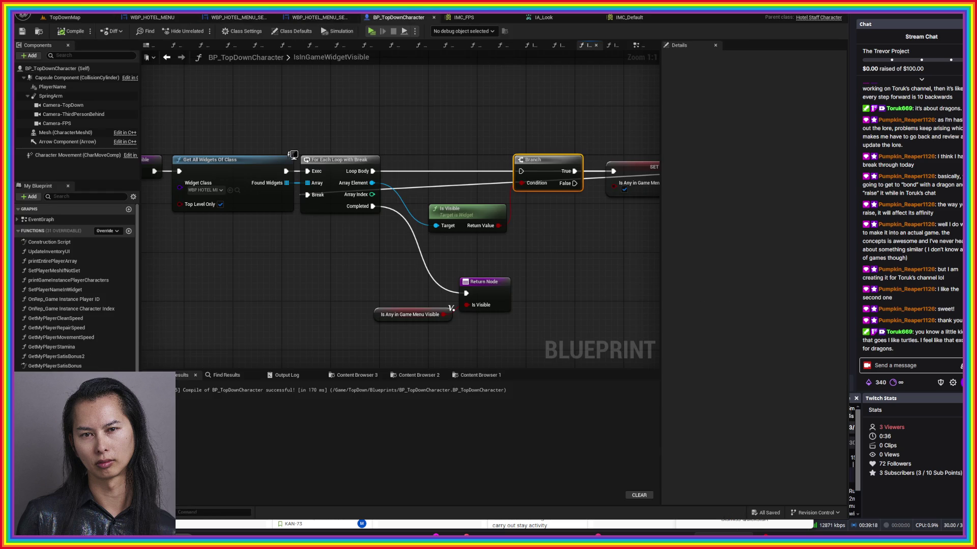
scroll(294, 154, "down", 2)
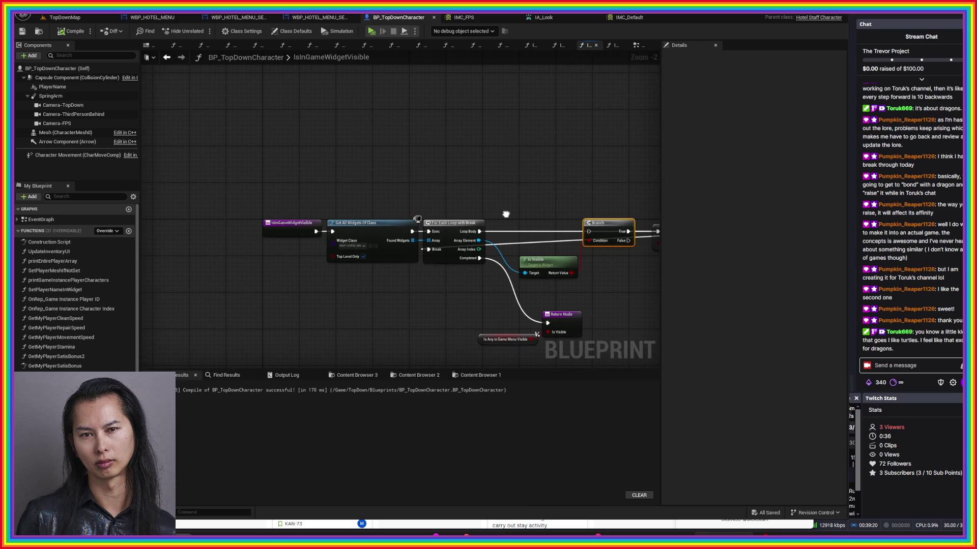
mouse_move(505, 214)
left_mouse_down()
mouse_move(312, 219)
mouse_move(348, 158)
mouse_move(414, 201)
left_mouse_up()
scroll(348, 158, "down", 3)
scroll(348, 158, "up", 2)
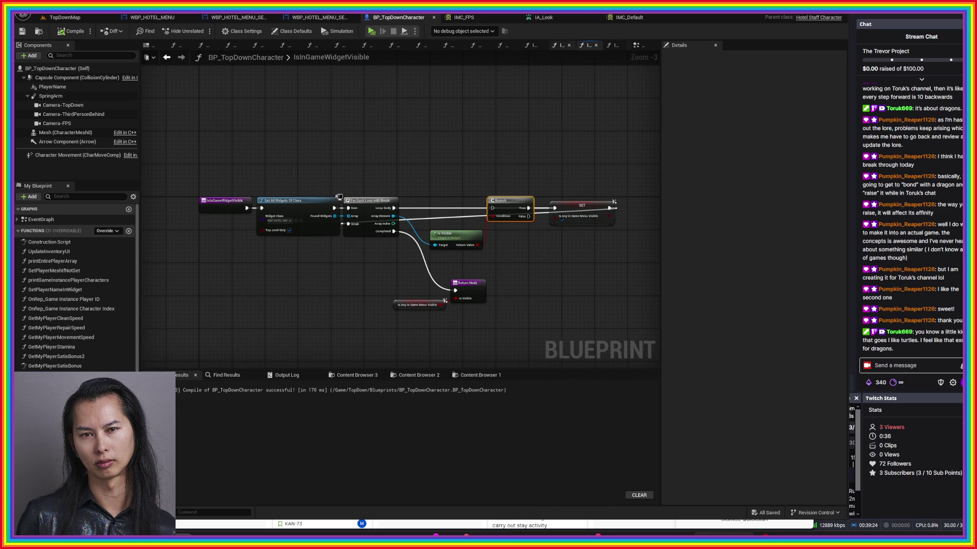
- Show BP_TopDownCharacter's EventGraph at the Show In-game Menu nodes, with the Output Log open
left_click(152, 45)
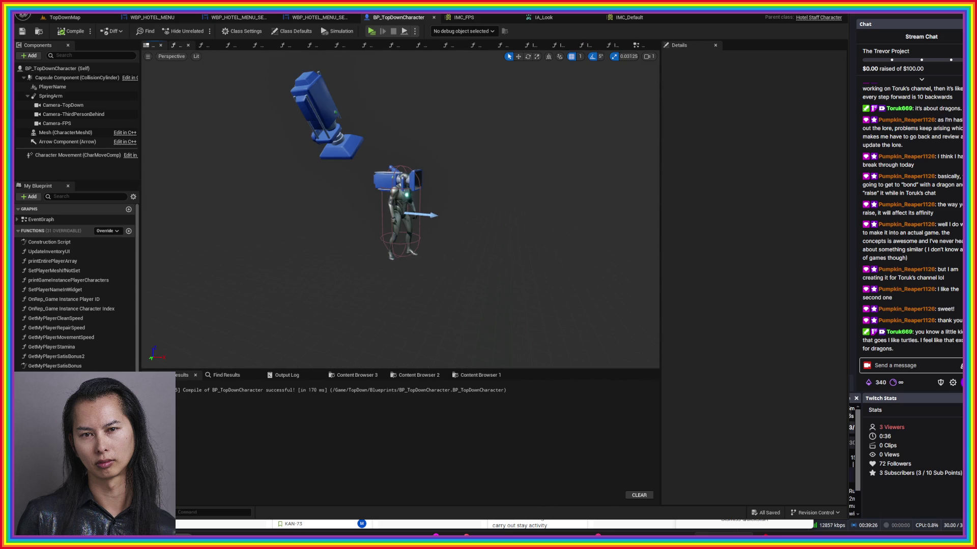
left_click(179, 45)
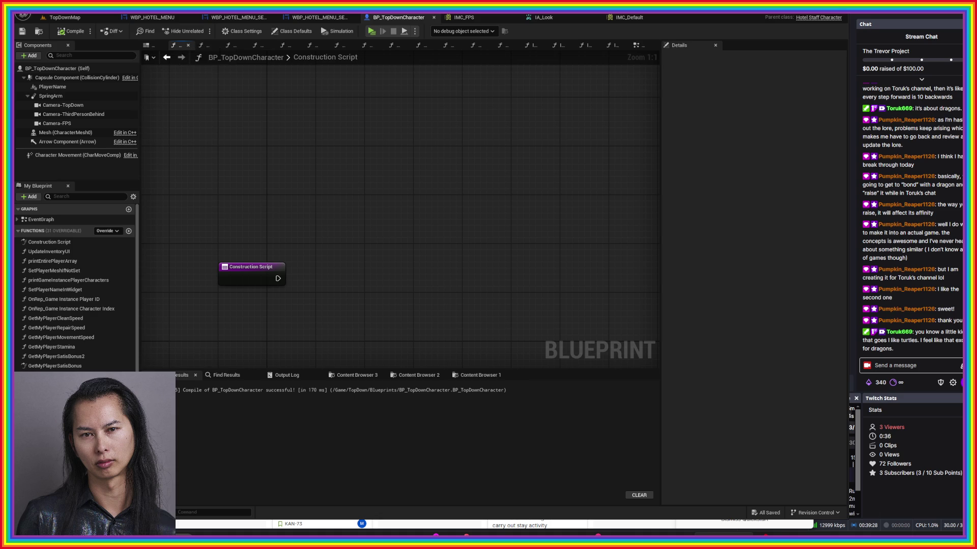
left_click(153, 45)
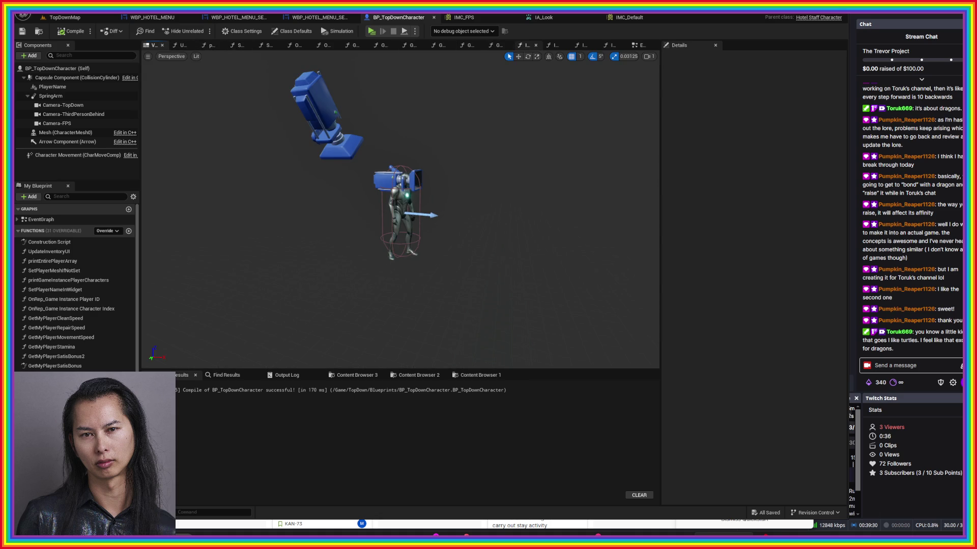
left_click(640, 46)
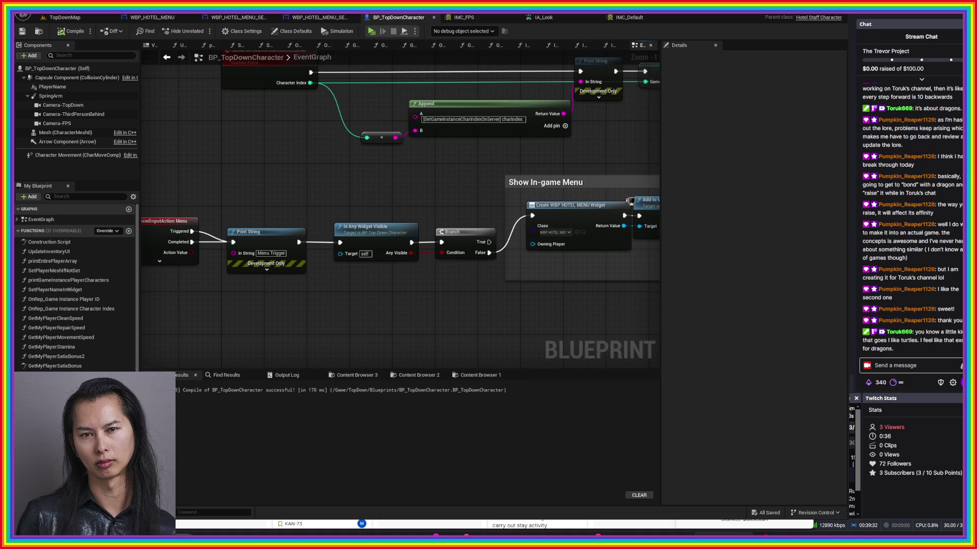
mouse_move(559, 305)
left_mouse_down()
mouse_move(287, 326)
mouse_move(285, 336)
mouse_move(313, 302)
left_mouse_up()
scroll(465, 115, "down", 4)
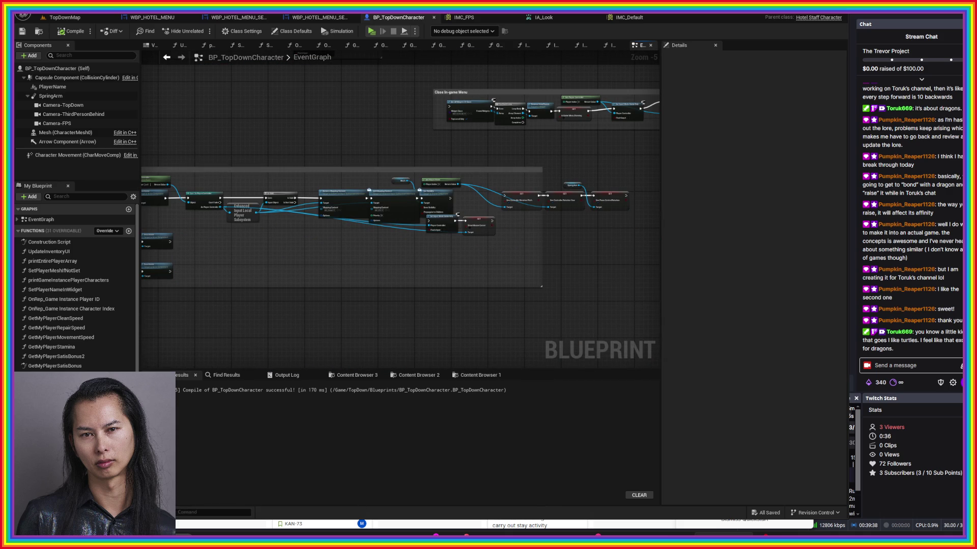
key("ctrl+shift+space")
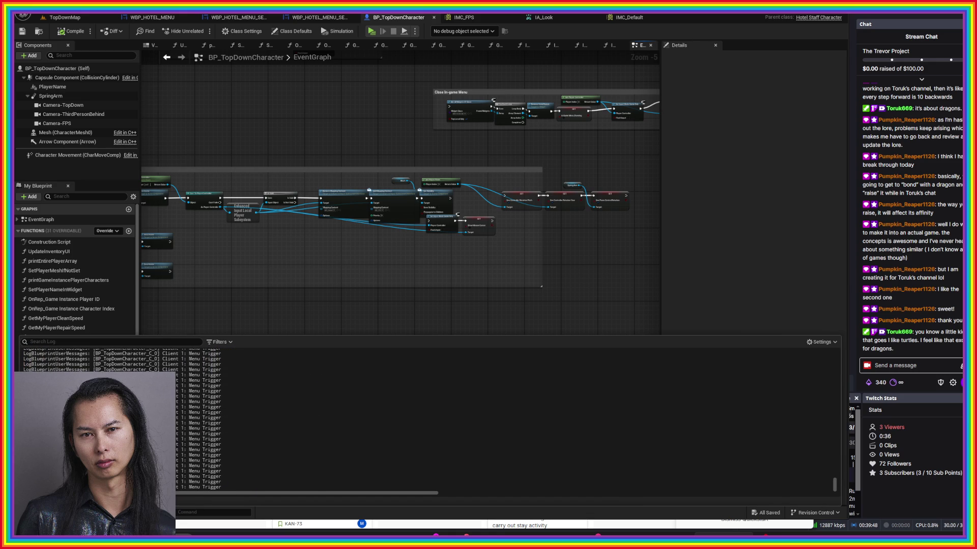
key("ctrl+f")
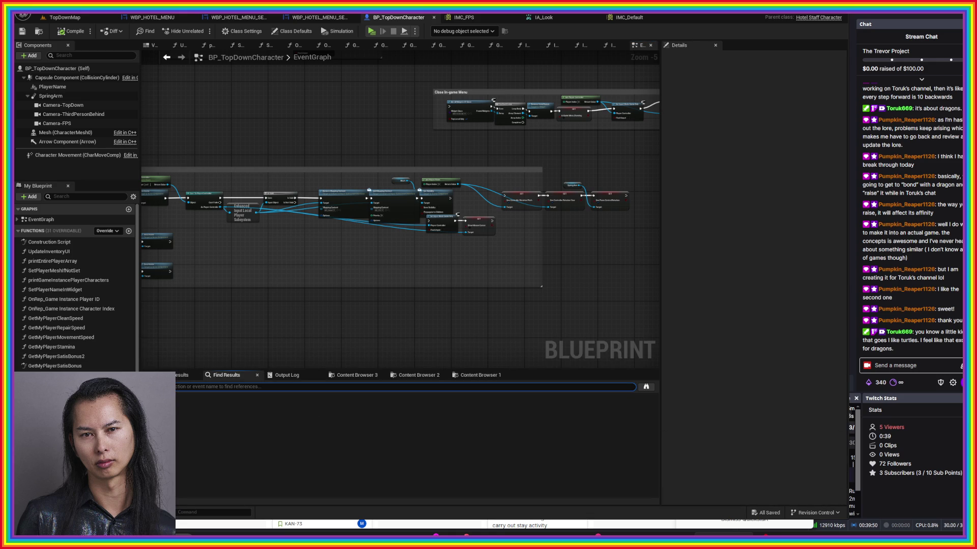
- Find the 'Menu Trigger' Print String node in the Blueprint and delete it
type("Menu")
type("ger")
key("Return")
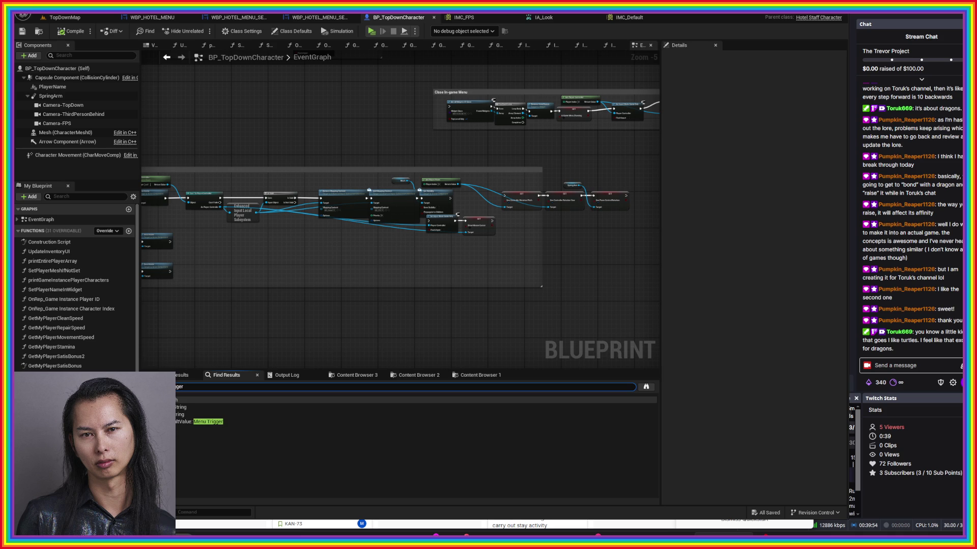
left_click(208, 422)
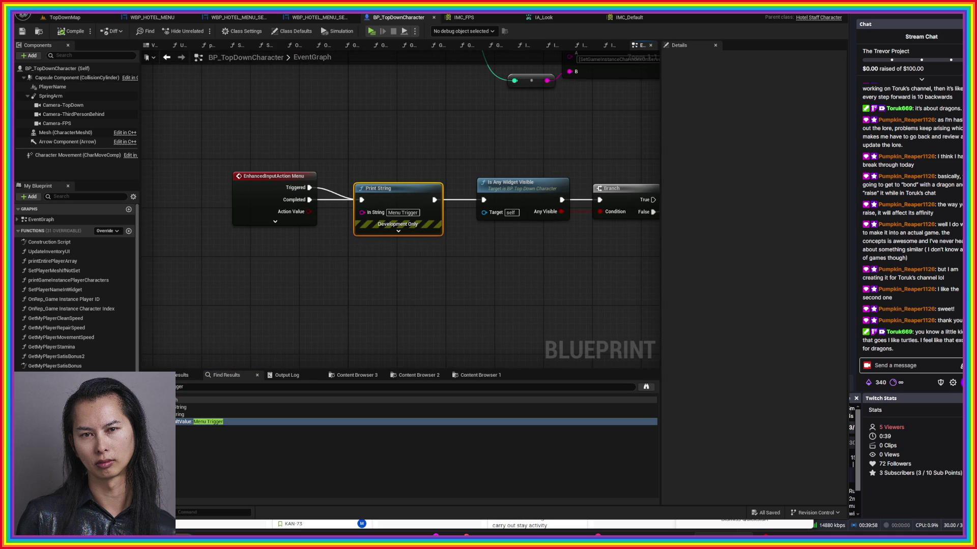
left_click_drag(541, 253, 463, 281)
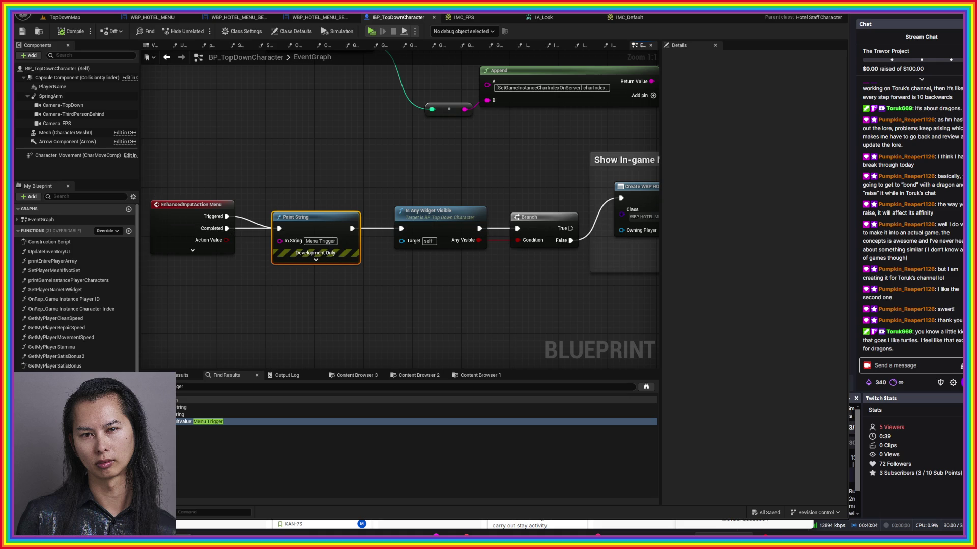
key("Delete")
- Wire Triggered and Completed into Is Any Widget Visible, feeding the menu Branch
mouse_move(227, 216)
left_mouse_down()
mouse_move(259, 229)
mouse_move(397, 219)
mouse_move(402, 228)
left_mouse_up()
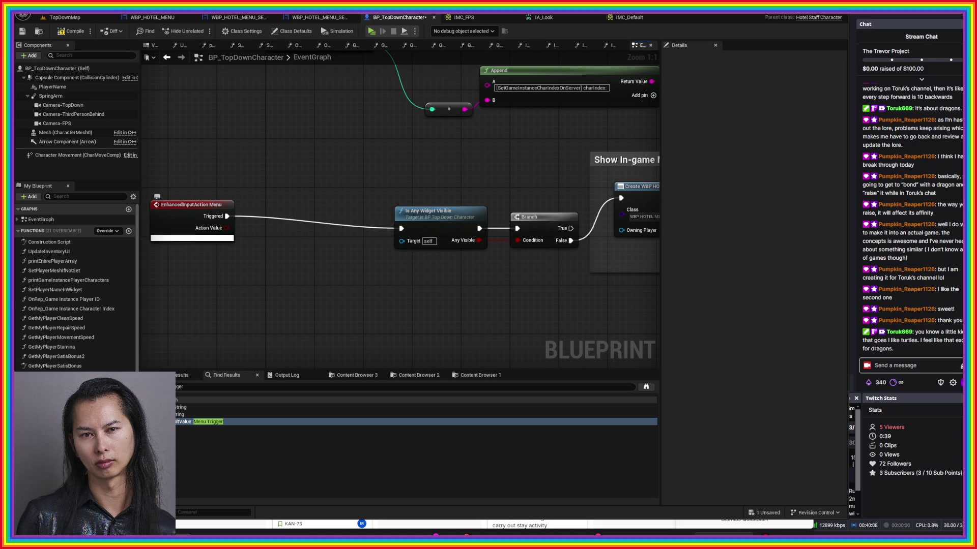
left_click(193, 237)
mouse_move(227, 265)
left_mouse_down()
mouse_move(381, 243)
mouse_move(403, 230)
left_mouse_up()
left_click_drag(432, 270, 327, 272)
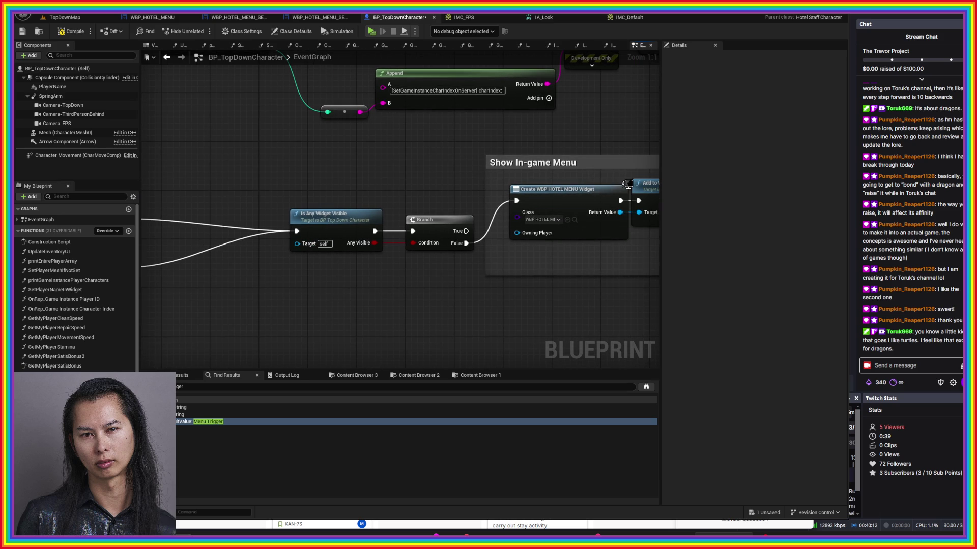
- Save and compile BP_TopDownCharacter, then return to the TopDownMap level
key("ctrl+s")
left_click_drag(484, 290, 271, 290)
left_click(61, 32)
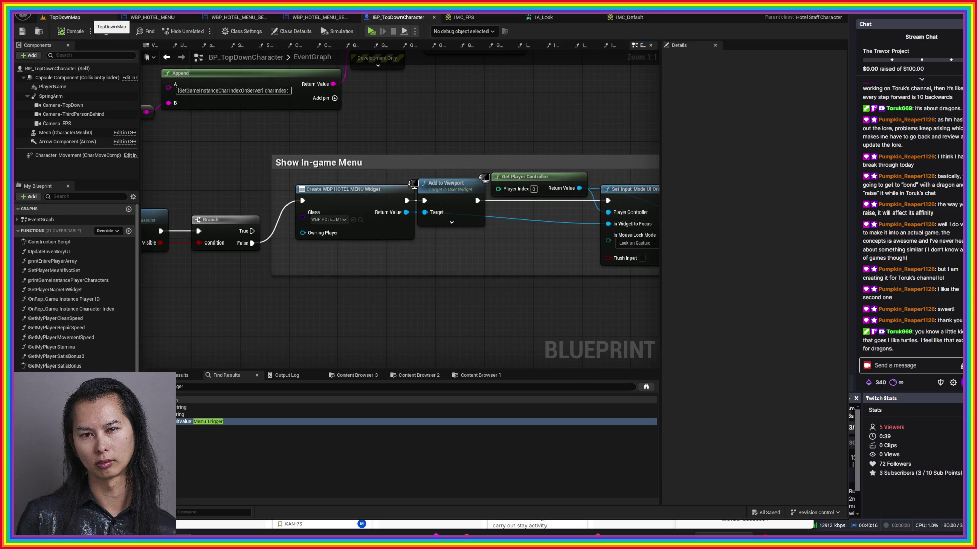
left_click(104, 18)
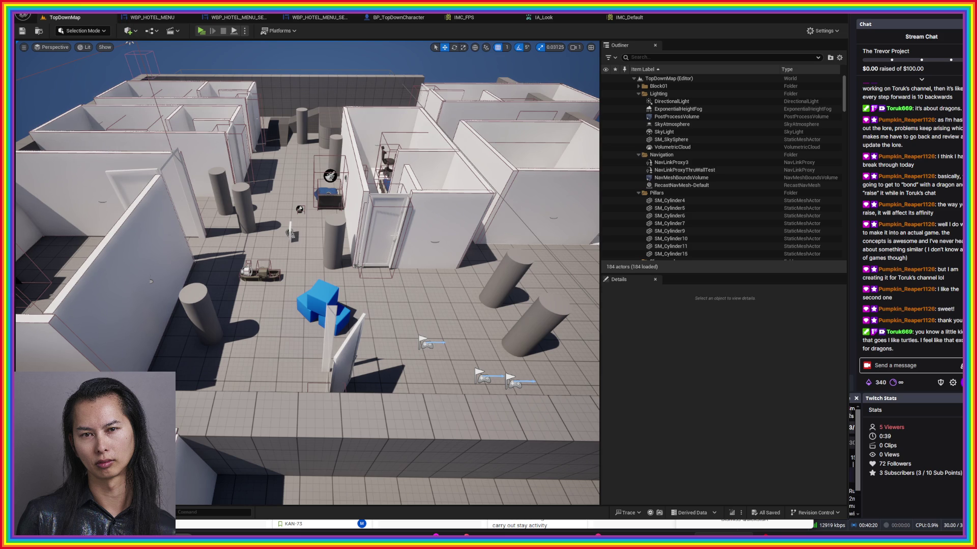
key("alt+p")
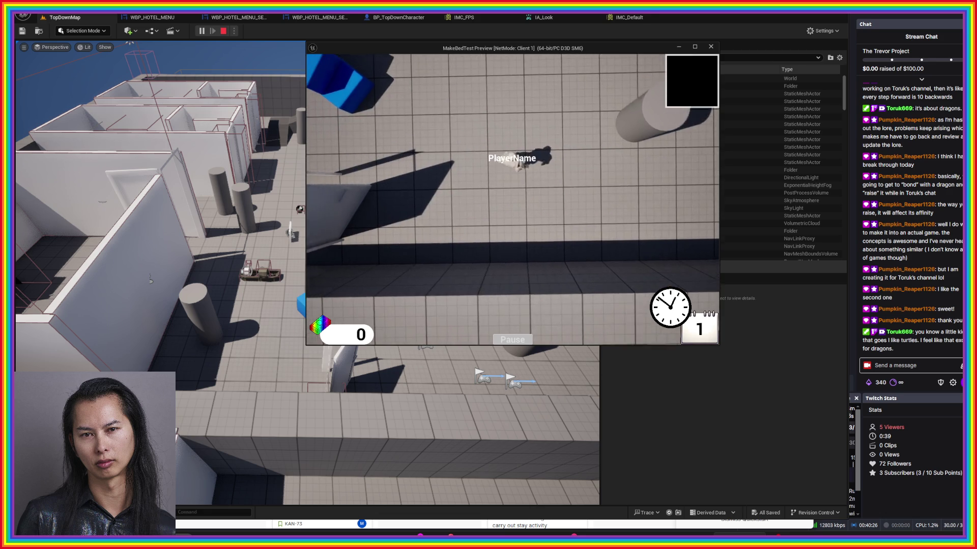
key("p")
left_click(512, 212)
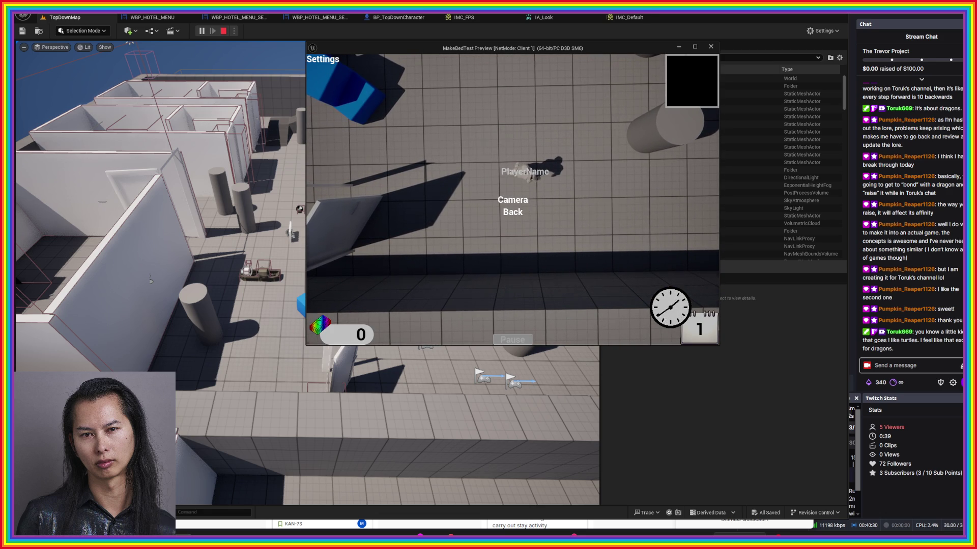
left_click(512, 212)
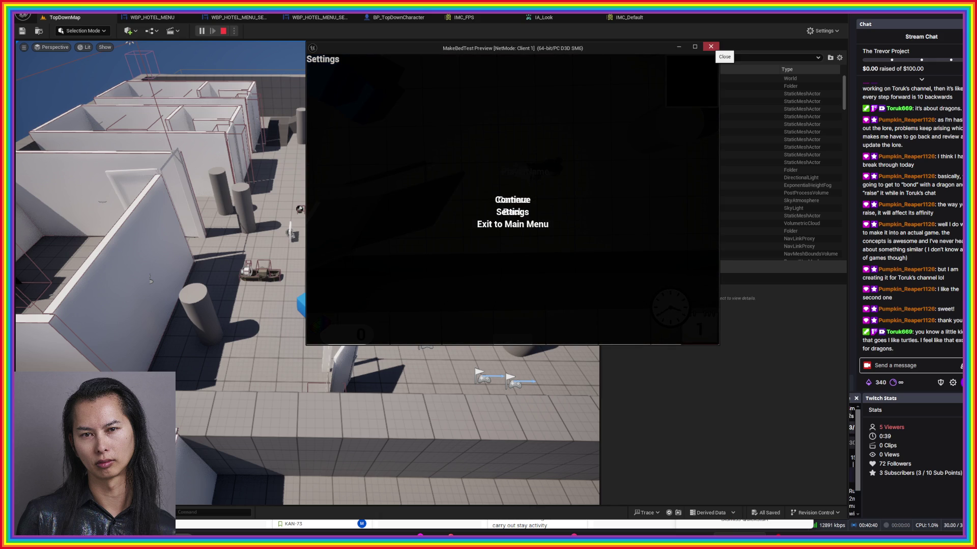
left_click(711, 47)
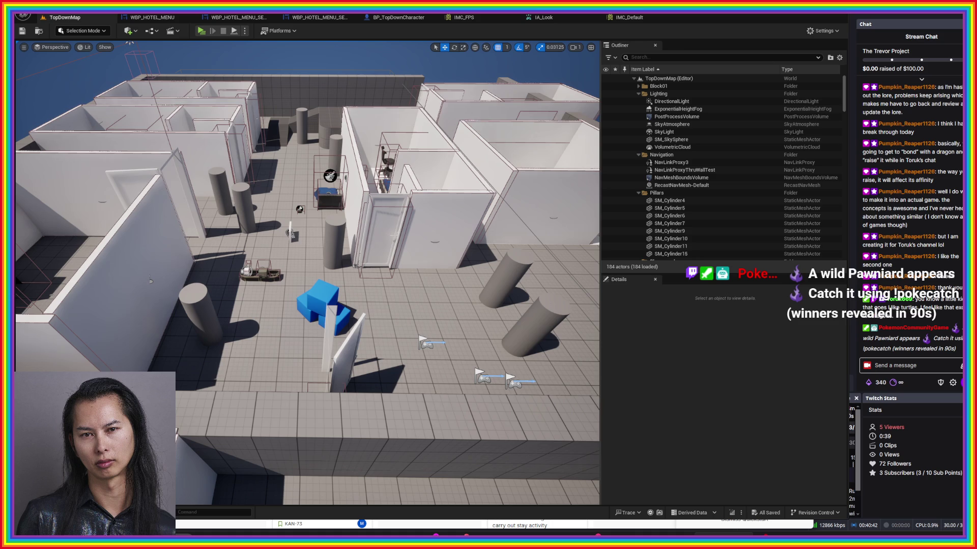
- Post !pokecatch in the OBS chat dock, then start a new Firefox tab
left_click(916, 379)
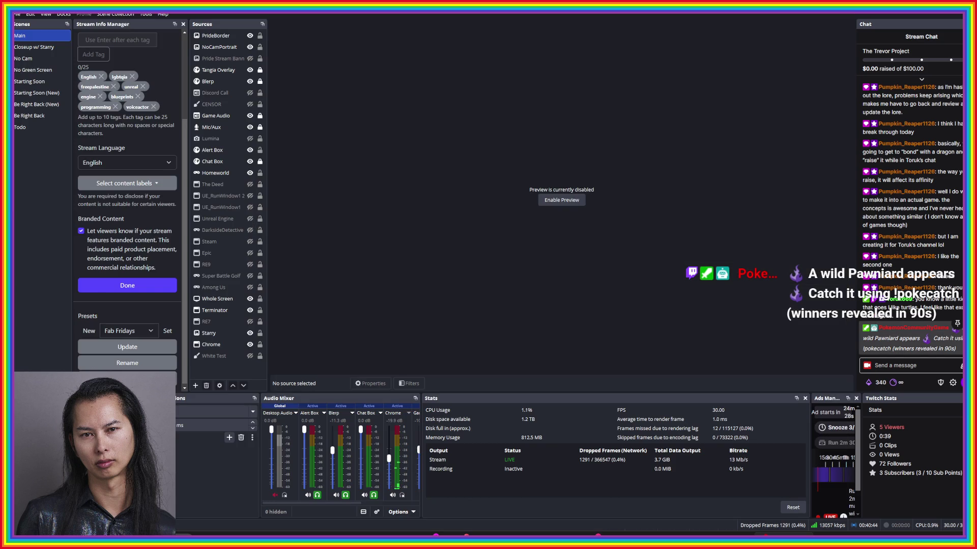
type("!")
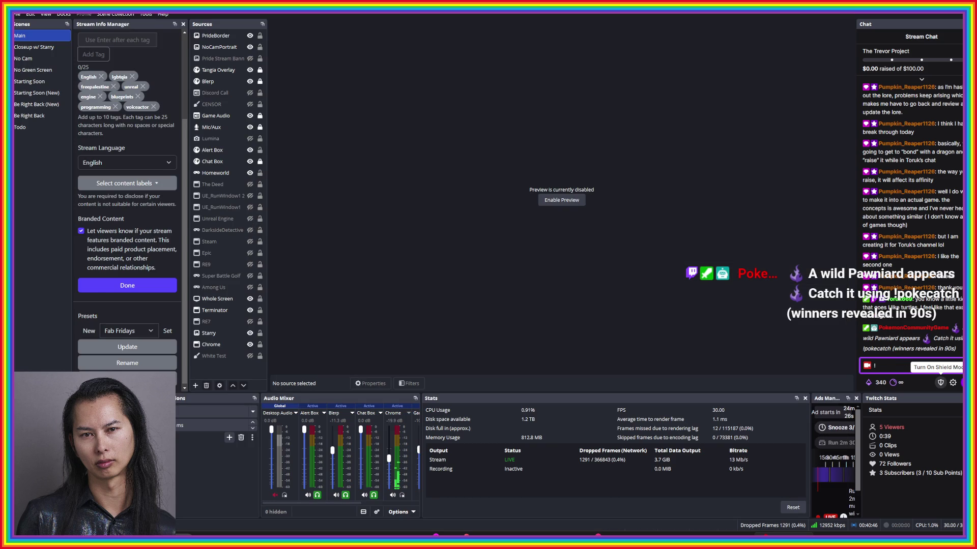
type("pokecatch")
key("Return")
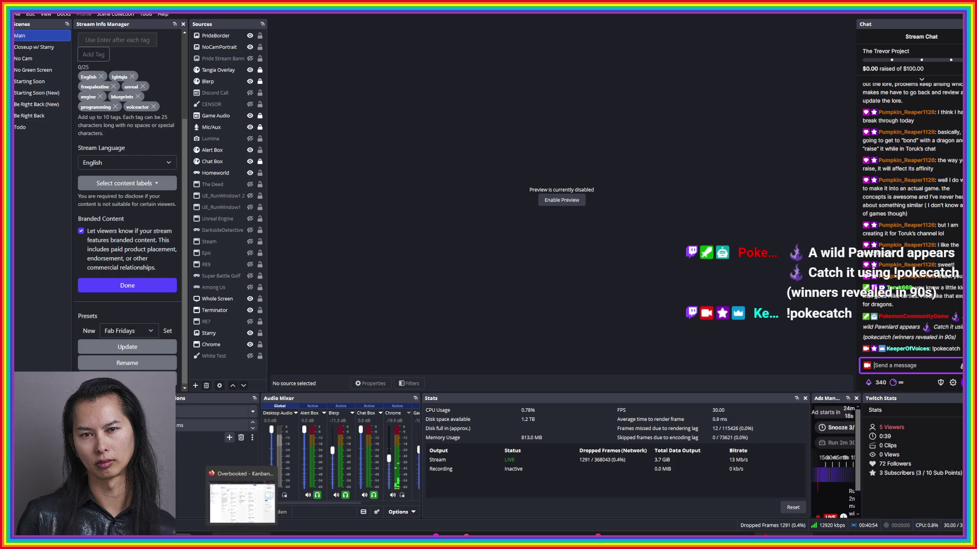
left_click(243, 501)
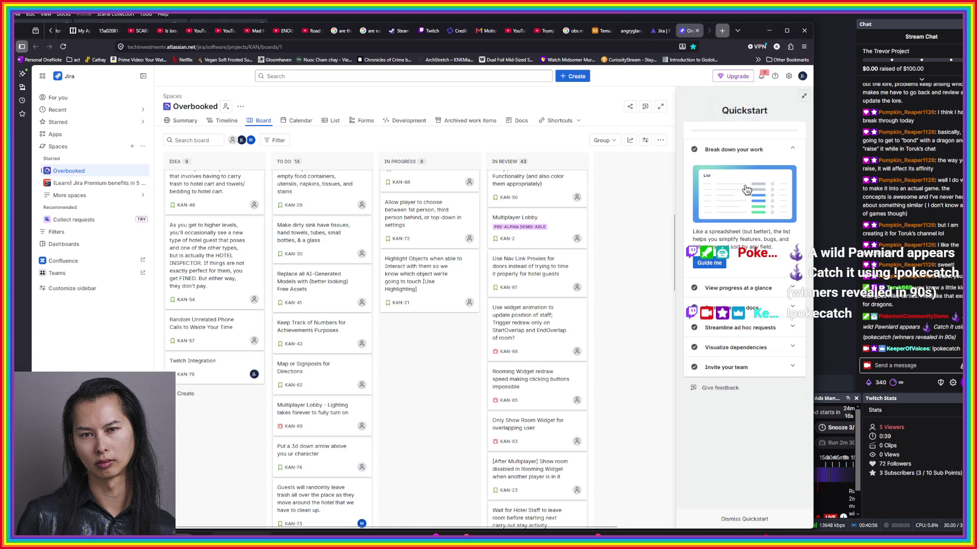
key("ctrl+t")
- Reach the Twitch Creator Dashboard via 'tw', then open Stream Manager's Raid Channel list
type("twitch.tv/")
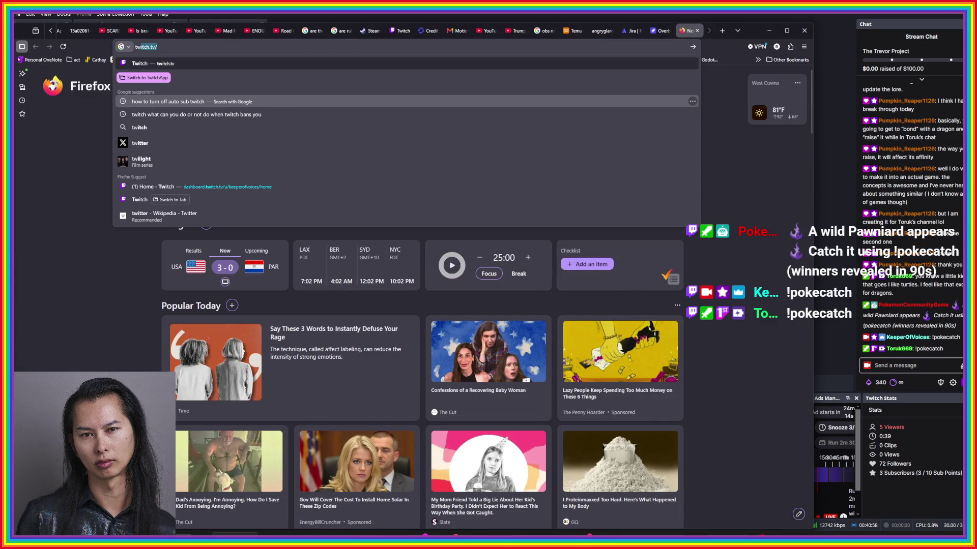
left_click(465, 186)
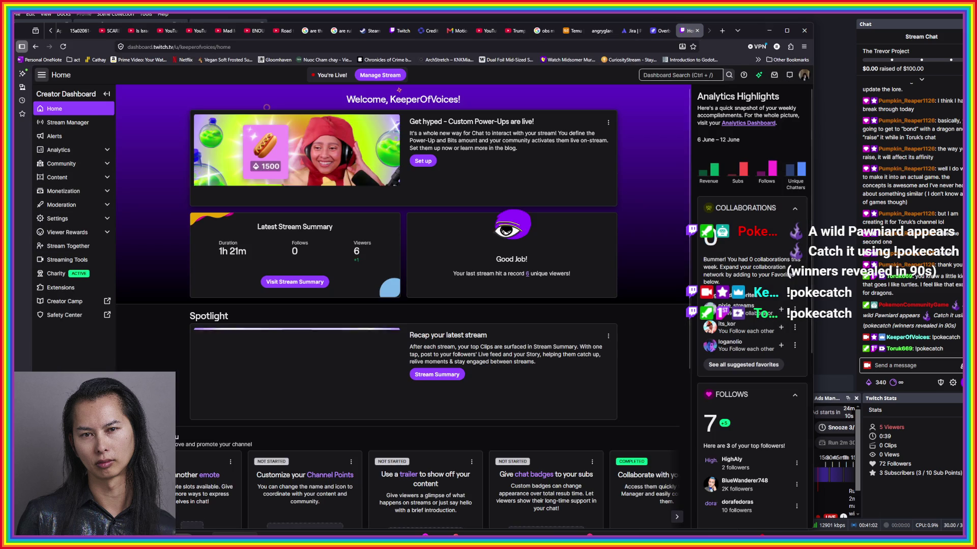
left_click(68, 123)
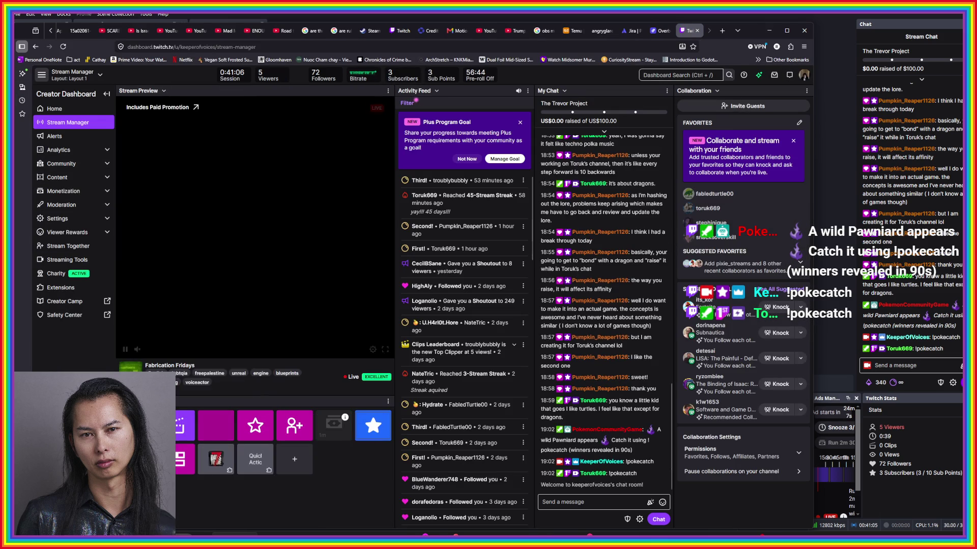
left_click(215, 458)
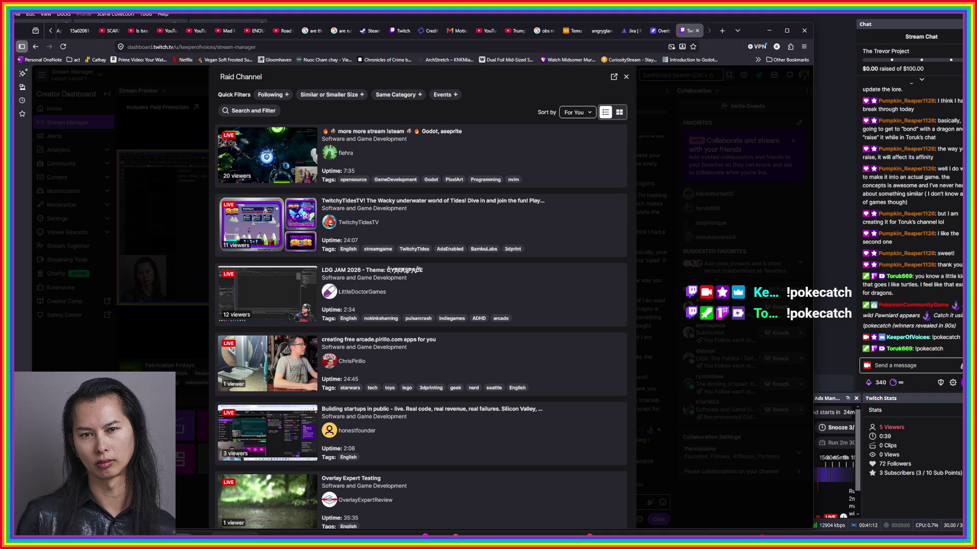
scroll(422, 325, "down", 3)
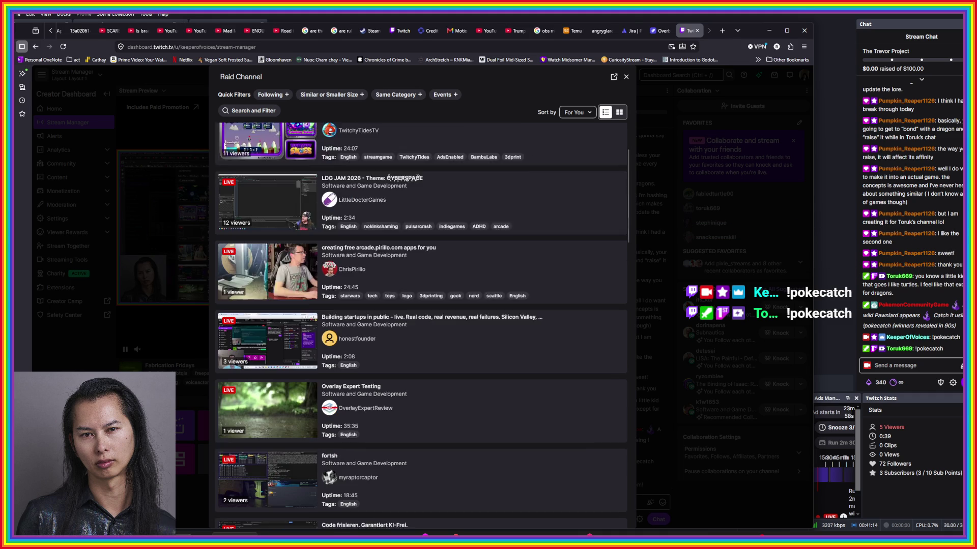
scroll(422, 325, "down", 5)
scroll(423, 326, "down", 5)
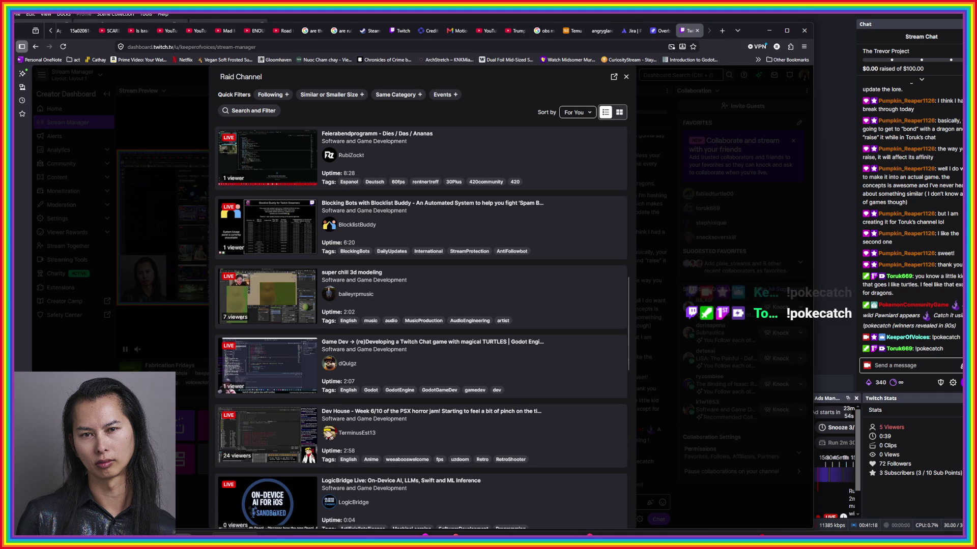
scroll(422, 326, "down", 7)
scroll(422, 326, "down", 6)
scroll(422, 325, "up", 7)
scroll(422, 326, "up", 10)
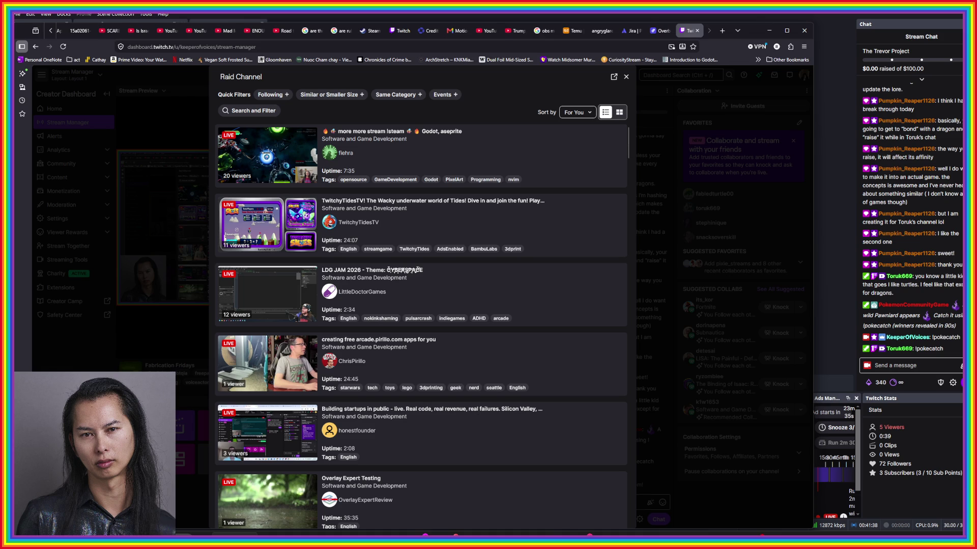
scroll(421, 325, "down", 3)
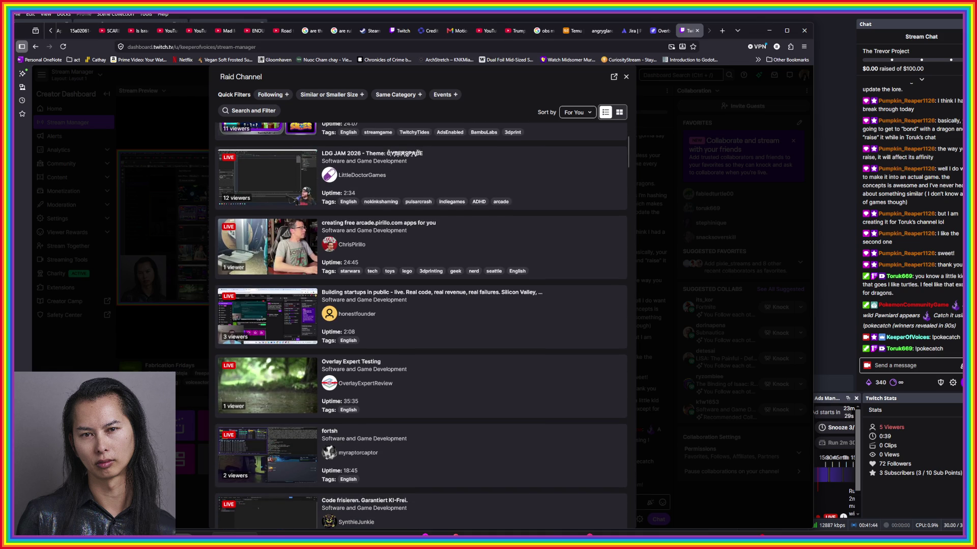
scroll(448, 286, "down", 2)
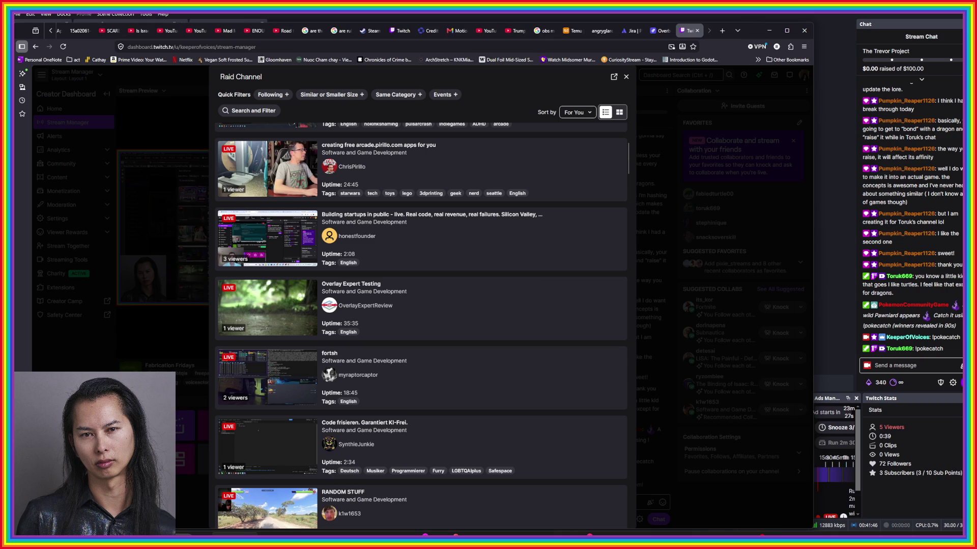
scroll(448, 286, "down", 1)
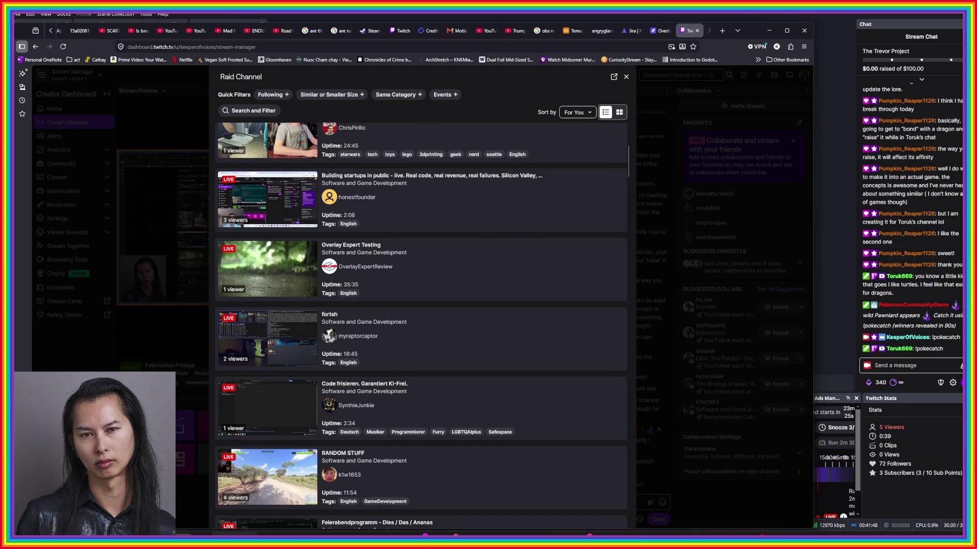
scroll(448, 286, "down", 3)
scroll(421, 325, "down", 3)
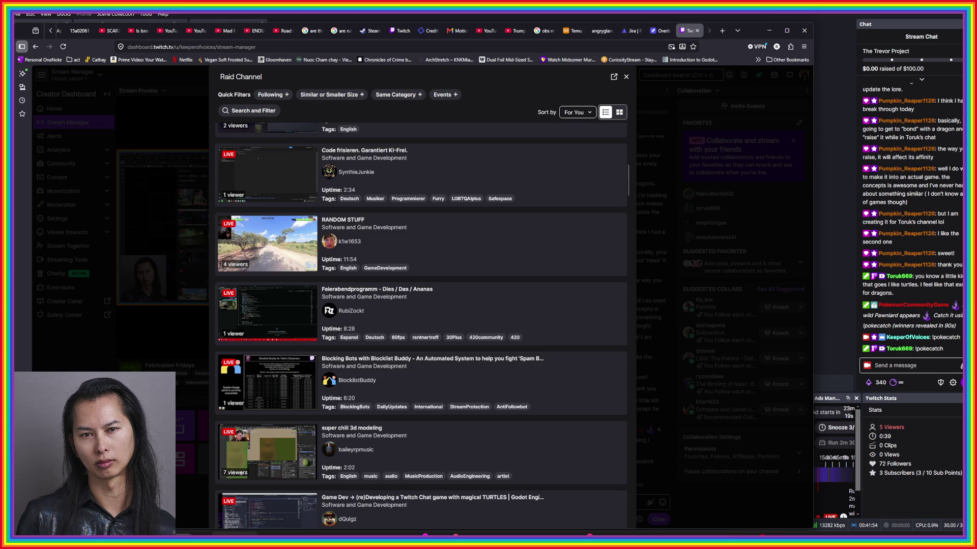
scroll(421, 326, "down", 2)
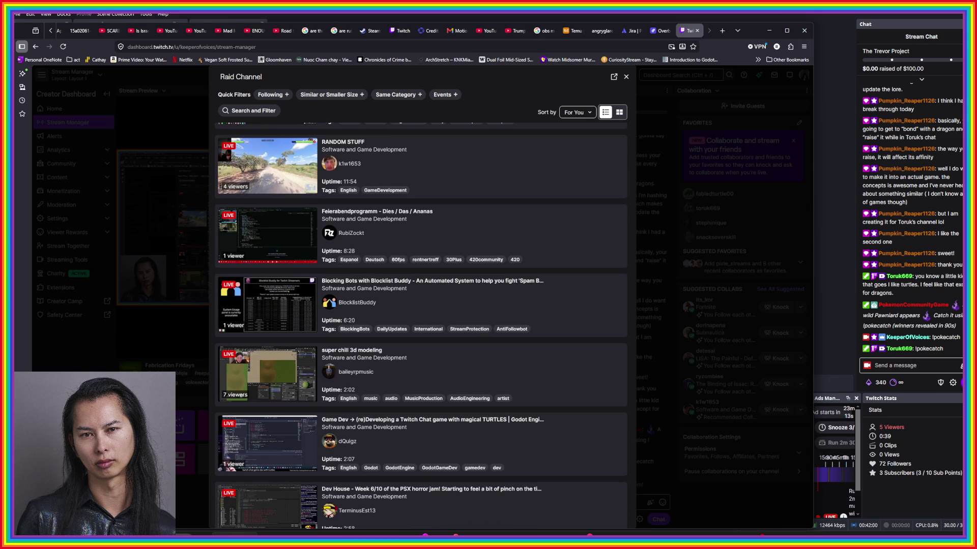
scroll(421, 325, "down", 3)
scroll(421, 326, "down", 1)
scroll(421, 326, "up", 2)
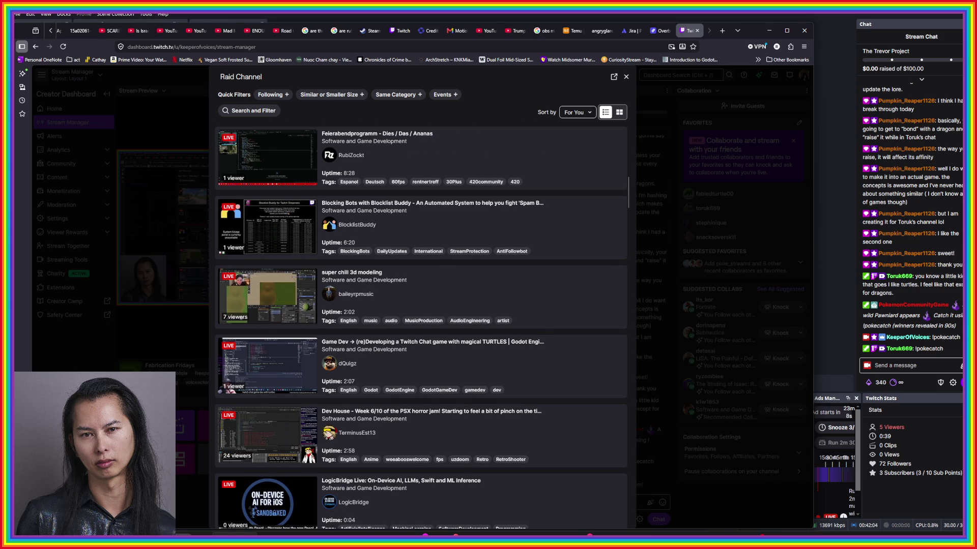
scroll(421, 326, "up", 2)
scroll(421, 325, "up", 3)
scroll(421, 325, "up", 1)
scroll(421, 326, "down", 5)
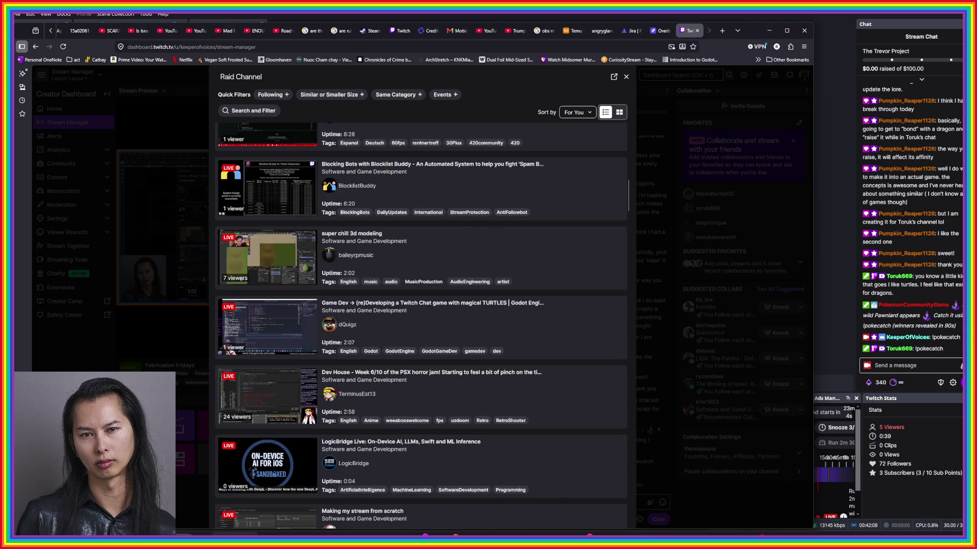
scroll(421, 326, "down", 4)
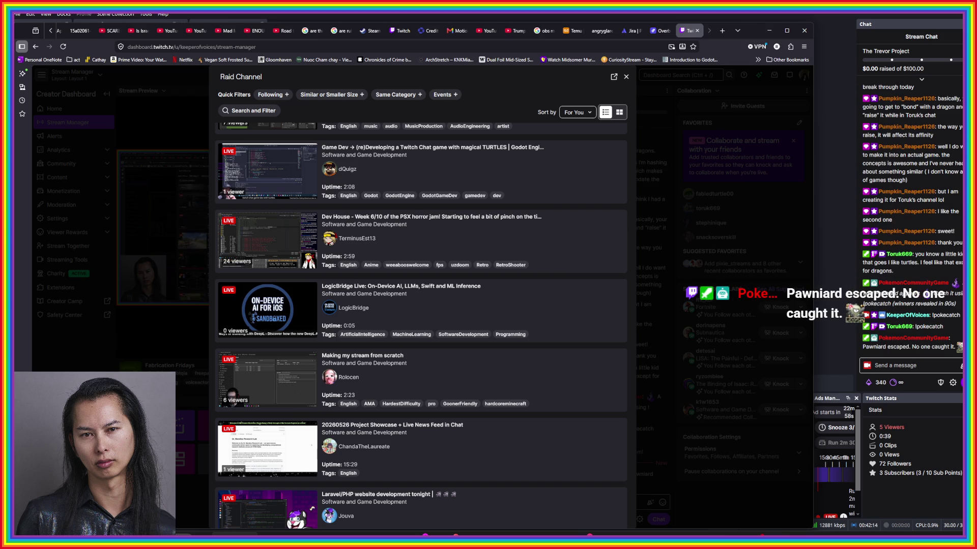
scroll(421, 325, "down", 3)
scroll(421, 325, "down", 2)
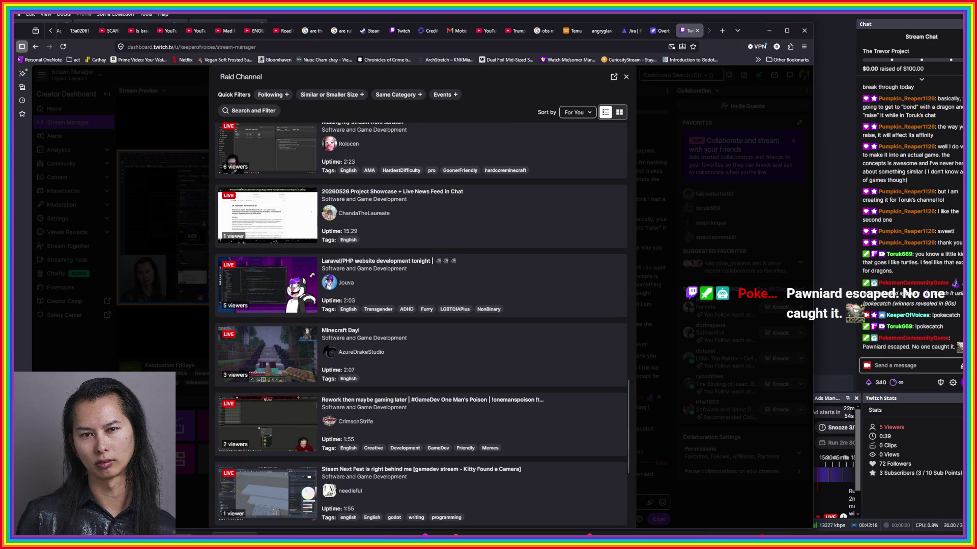
scroll(421, 326, "down", 2)
scroll(421, 325, "down", 2)
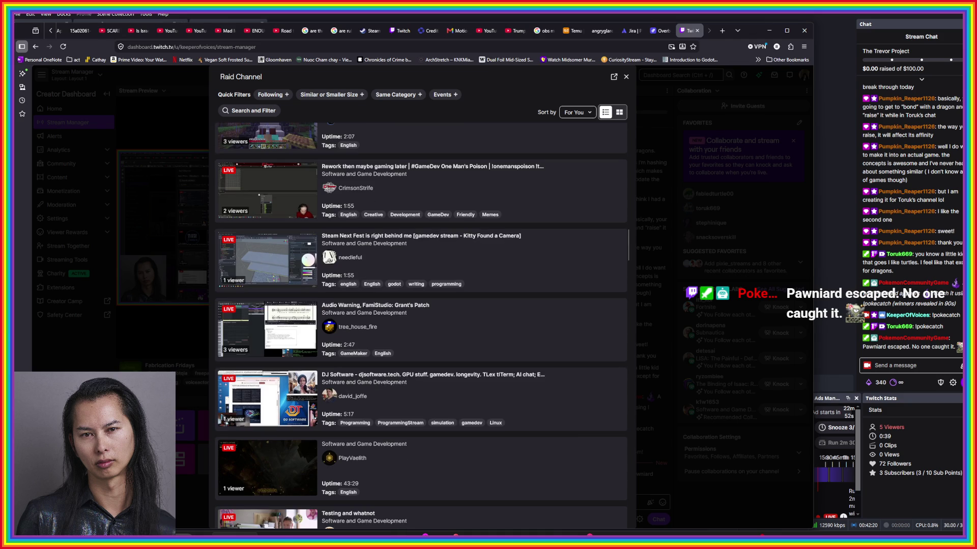
scroll(421, 325, "down", 2)
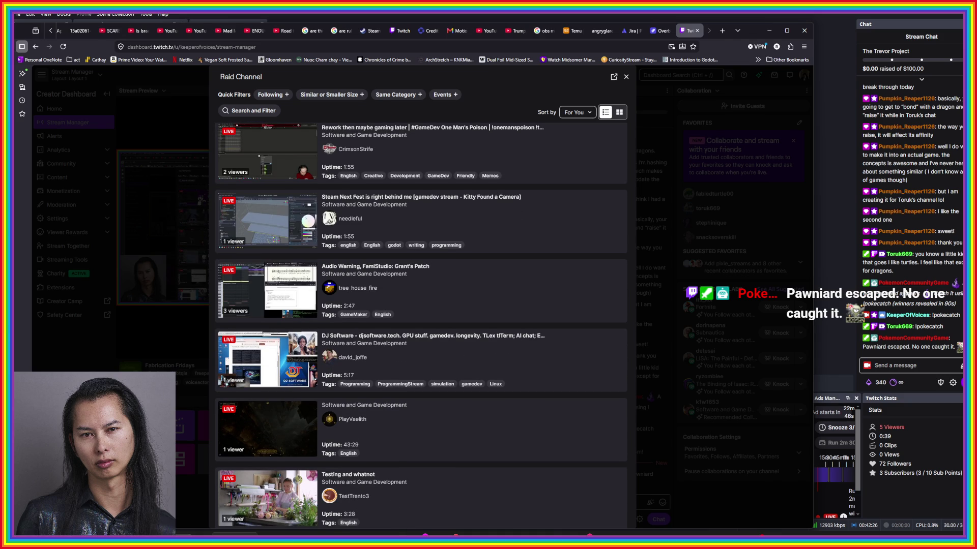
scroll(422, 326, "down", 1)
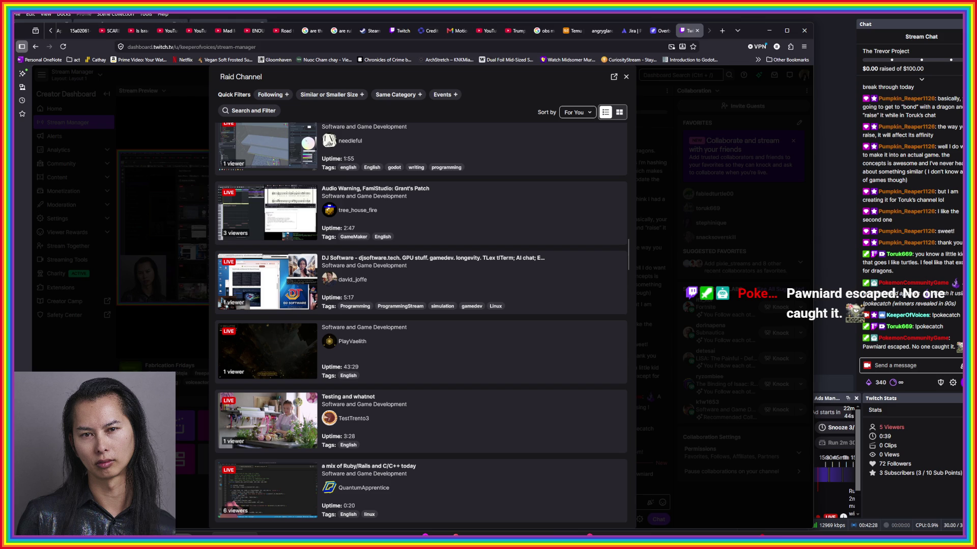
scroll(421, 326, "down", 1)
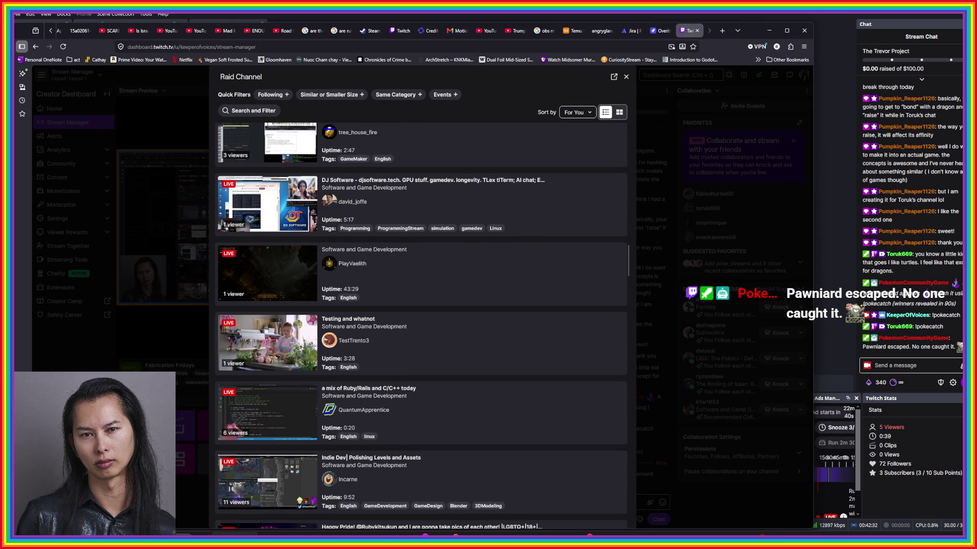
scroll(421, 325, "down", 2)
scroll(421, 326, "down", 1)
scroll(421, 325, "down", 1)
scroll(421, 326, "down", 1)
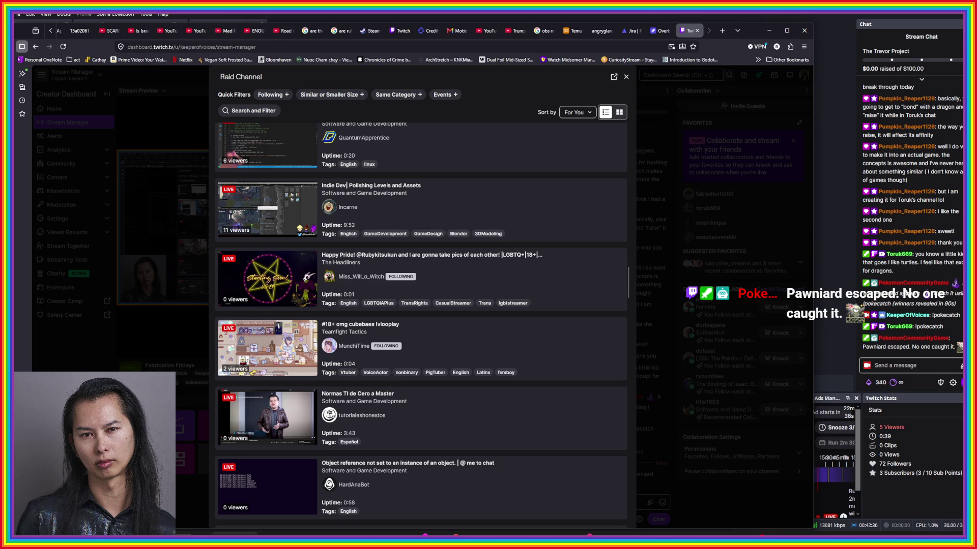
scroll(421, 325, "down", 1)
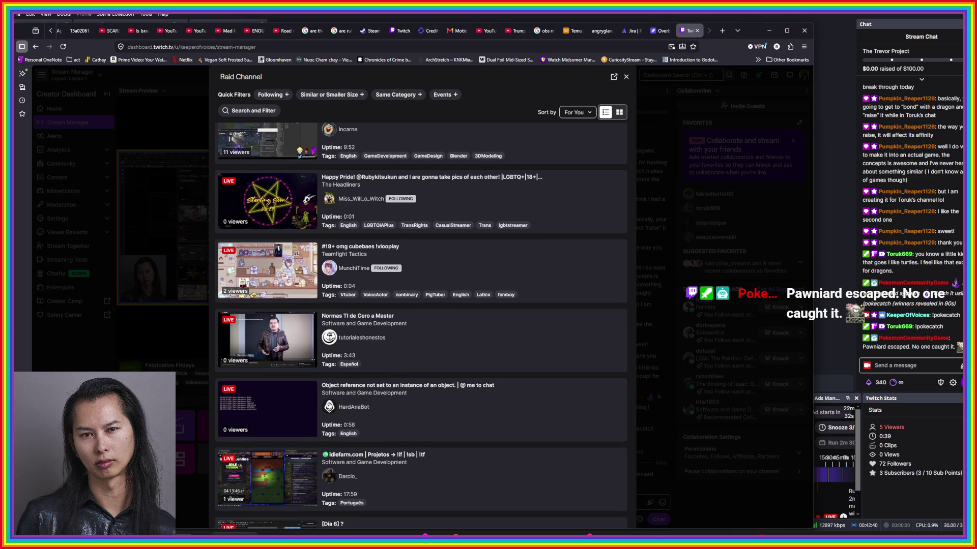
scroll(421, 326, "down", 2)
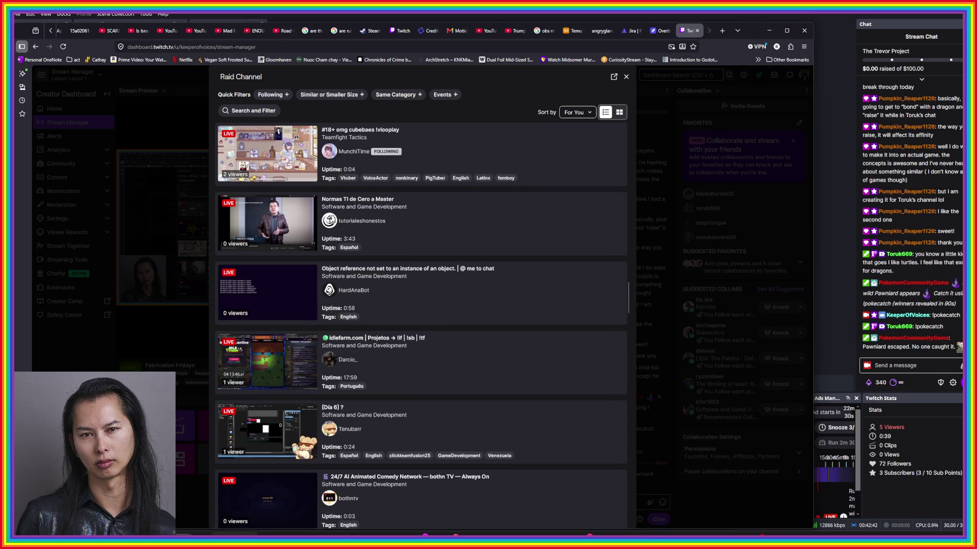
scroll(422, 326, "down", 1)
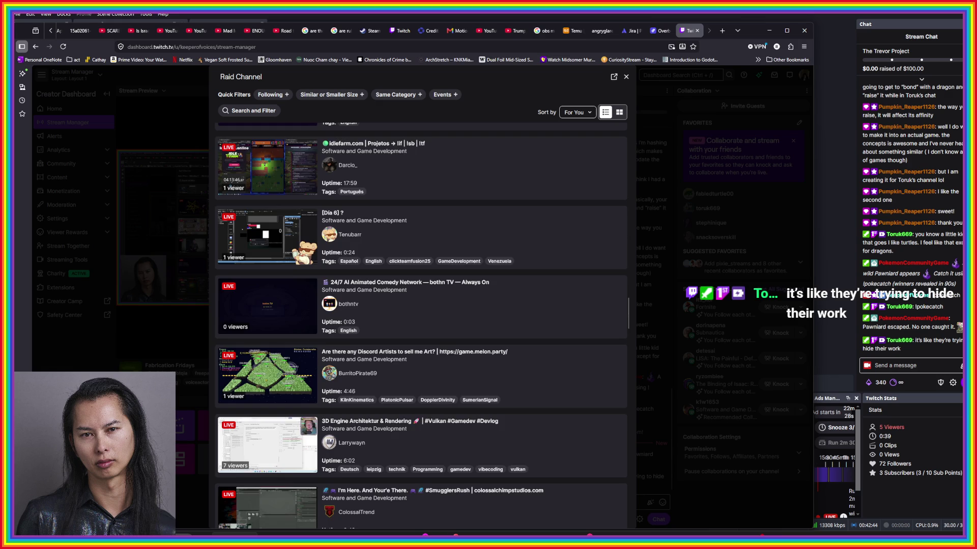
scroll(421, 326, "down", 3)
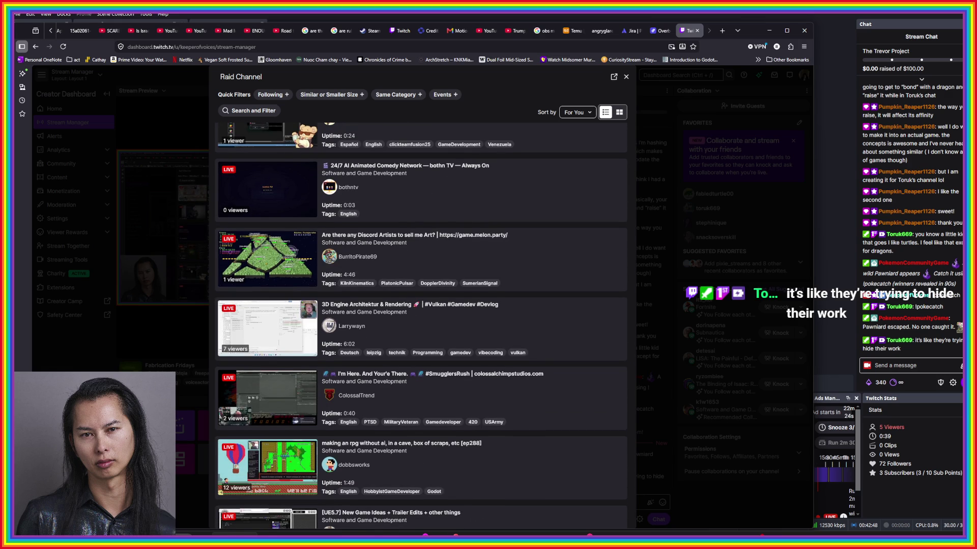
scroll(421, 325, "down", 2)
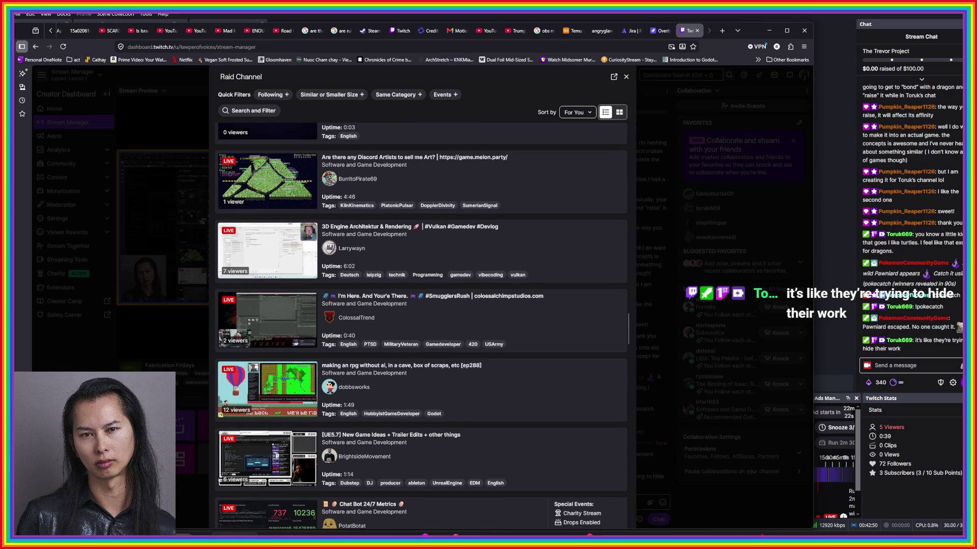
scroll(421, 326, "down", 5)
scroll(422, 326, "down", 3)
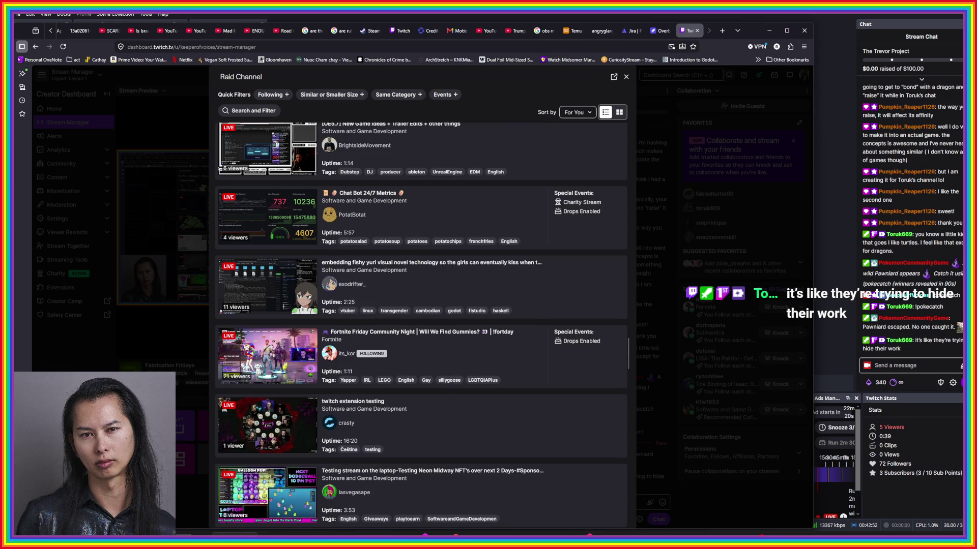
scroll(421, 326, "down", 5)
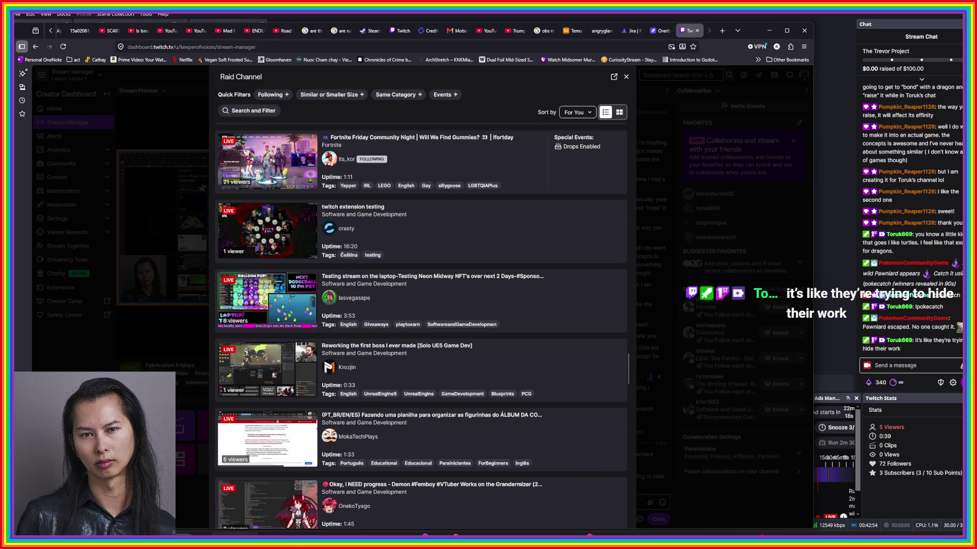
scroll(421, 326, "down", 3)
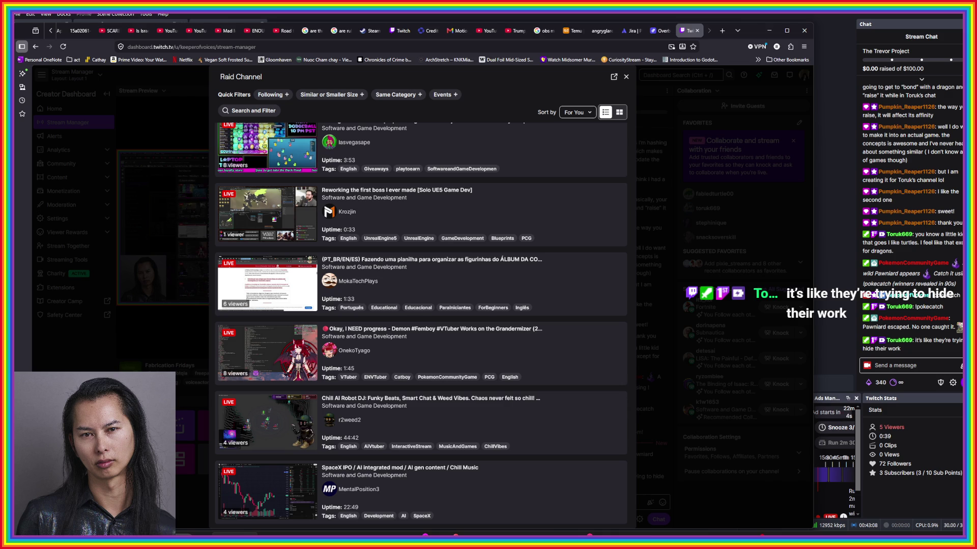
key("alt+Tab")
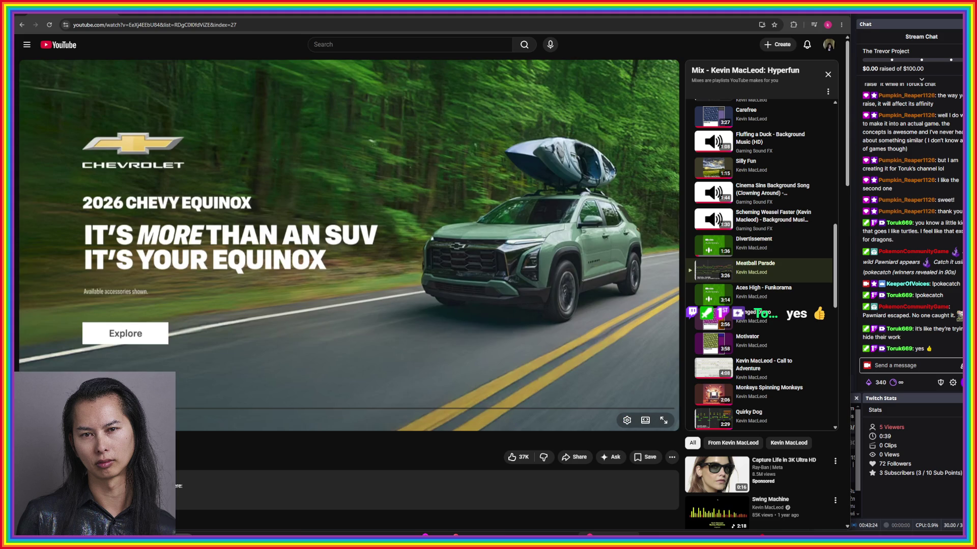
- Pause the YouTube ad and switch back to the Twitch raid channel list
key("space")
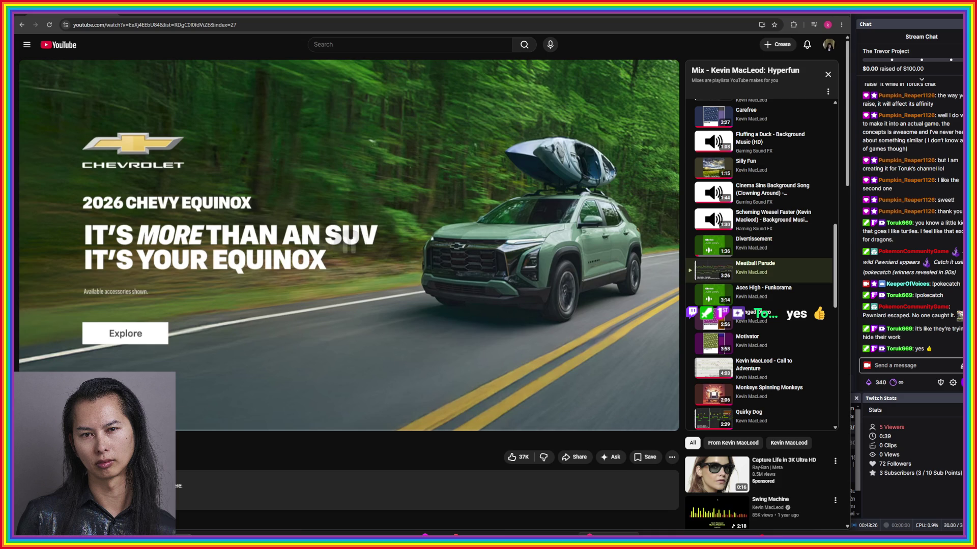
key("alt+Tab")
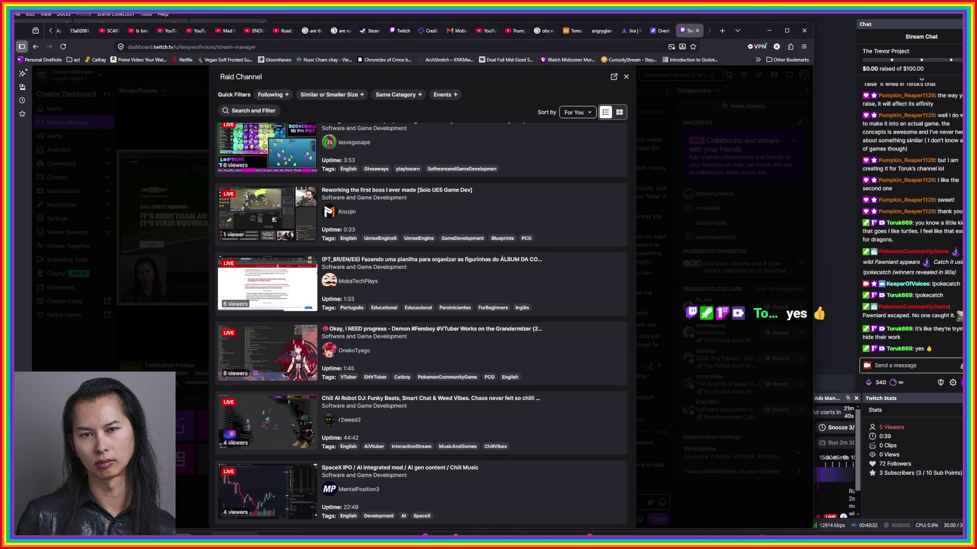
- Preview the 'Reworking the first boss I ever made [Solo UE5 Game Dev]' stream card
left_click(279, 229)
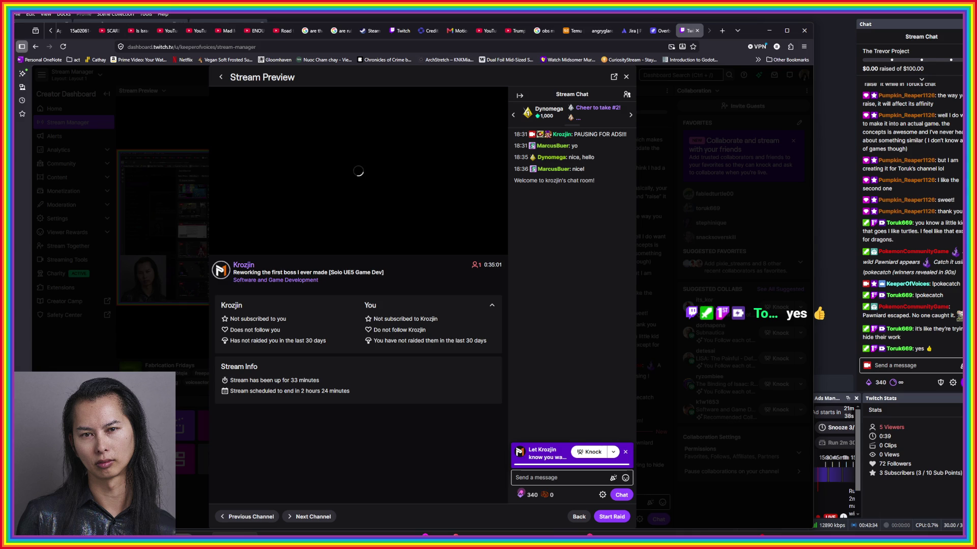